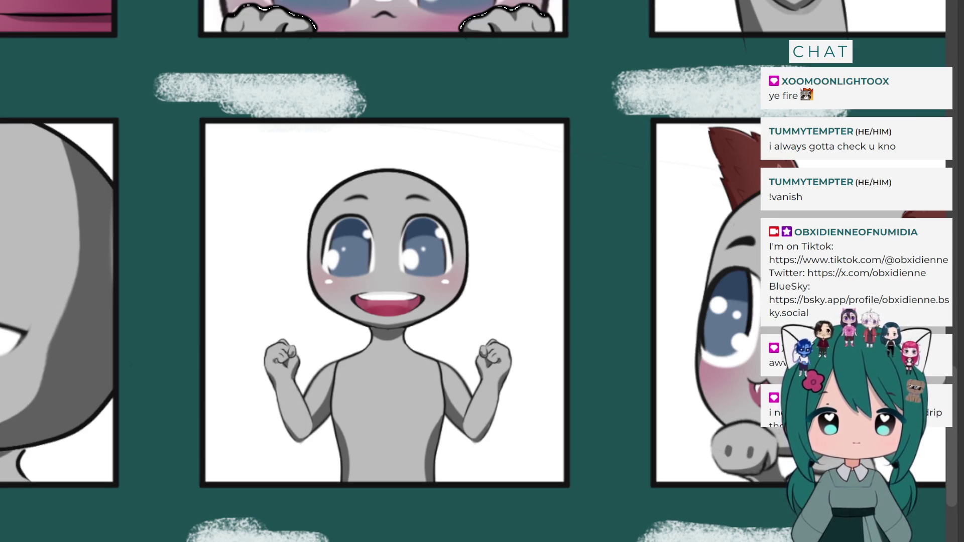
# Zoom out to the full emote sheet and turn on the vertical guide lines with Ctrl+;
pyautogui.scroll(3, 397, 284)
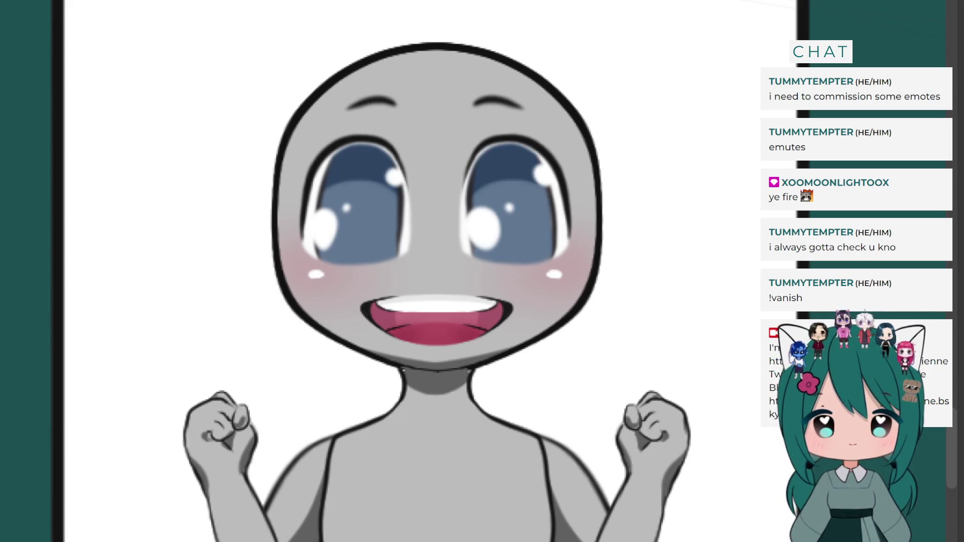
pyautogui.scroll(-5, 693, 452)
pyautogui.scroll(-8, 418, 447)
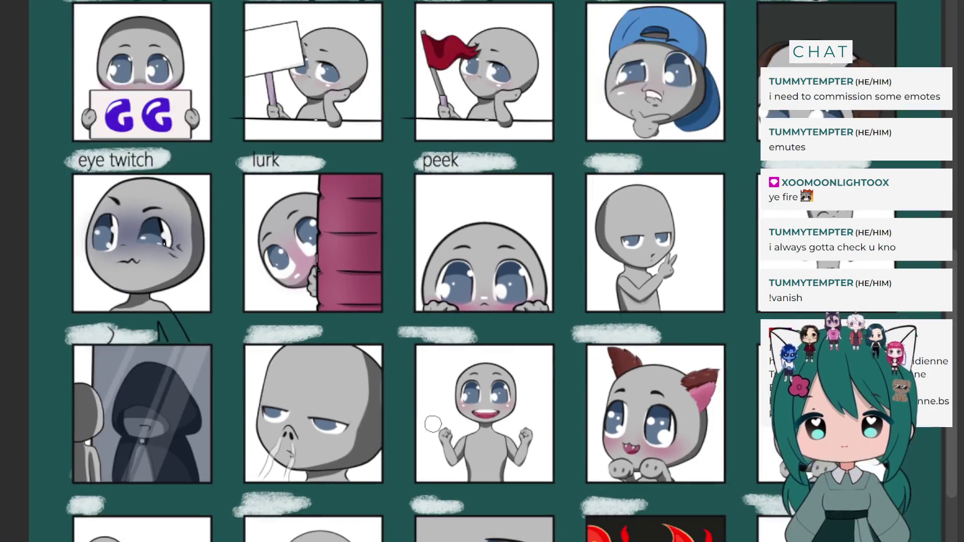
pyautogui.scroll(2, 435, 136)
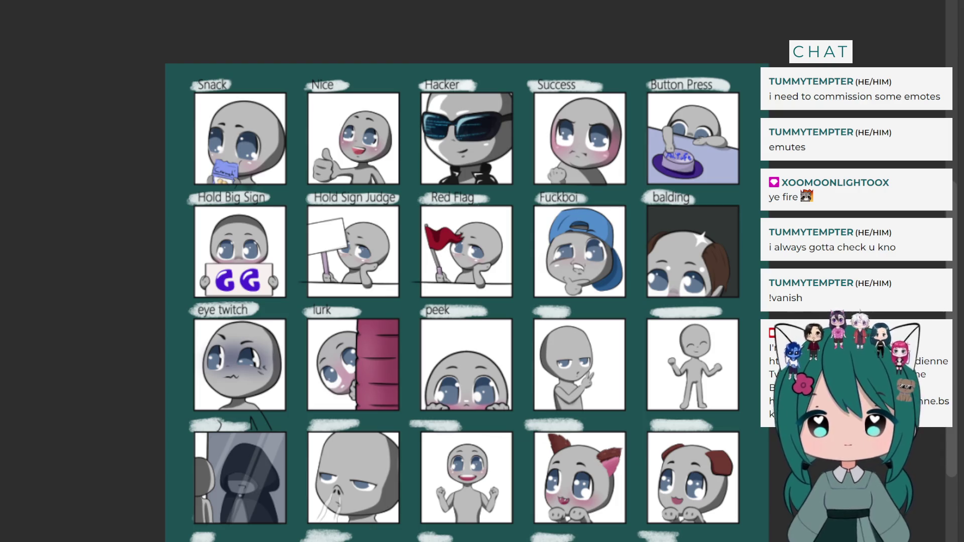
pyautogui.hotkey('ctrl', ';')
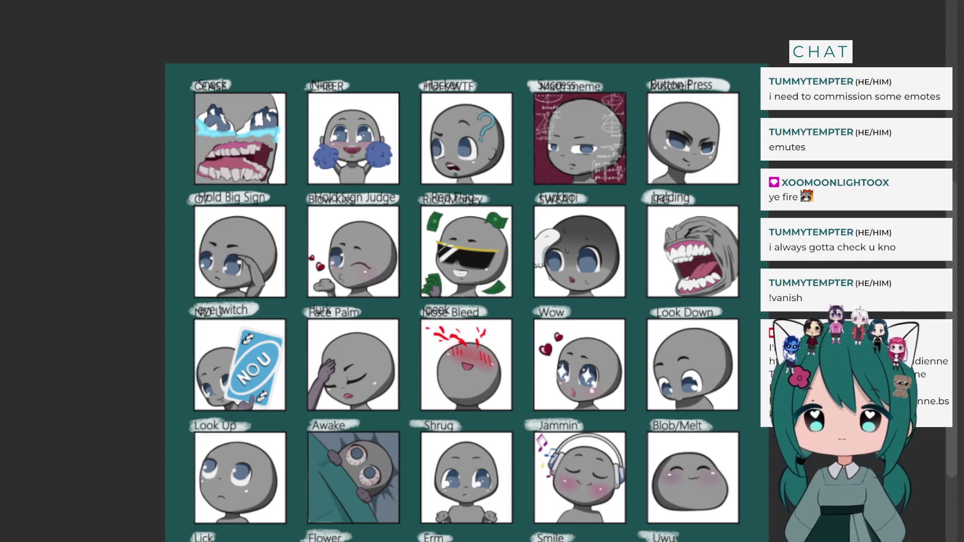
pyautogui.scroll(-3, 466, 271)
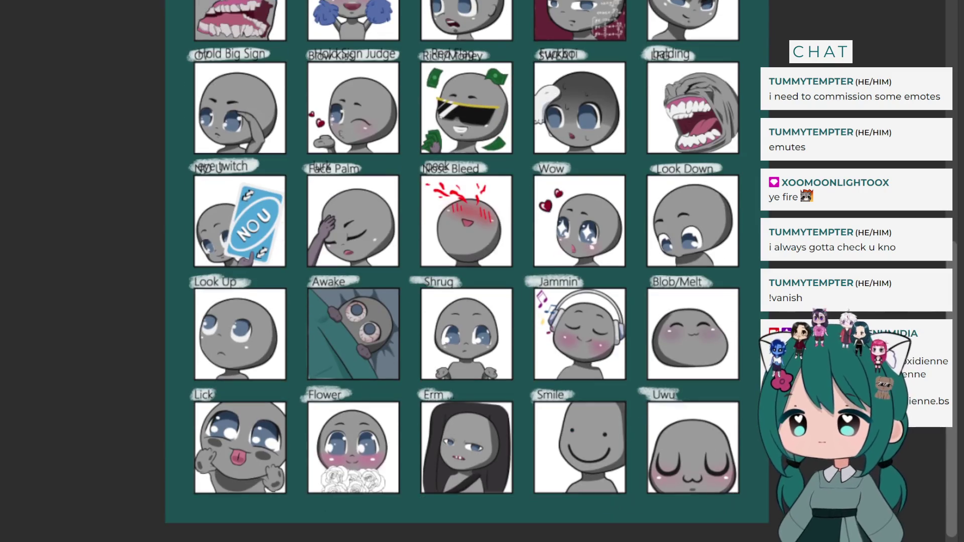
pyautogui.scroll(2, 467, 271)
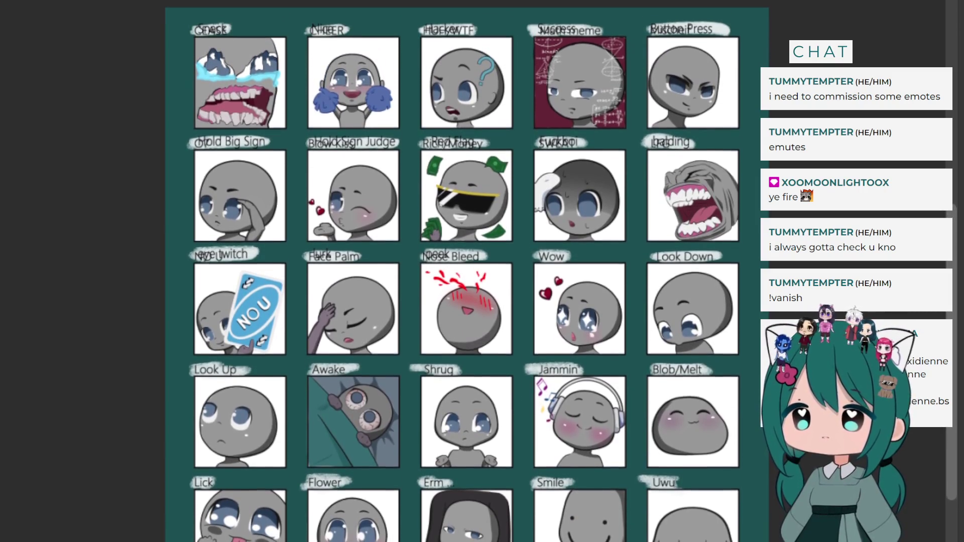
pyautogui.scroll(-1, 467, 271)
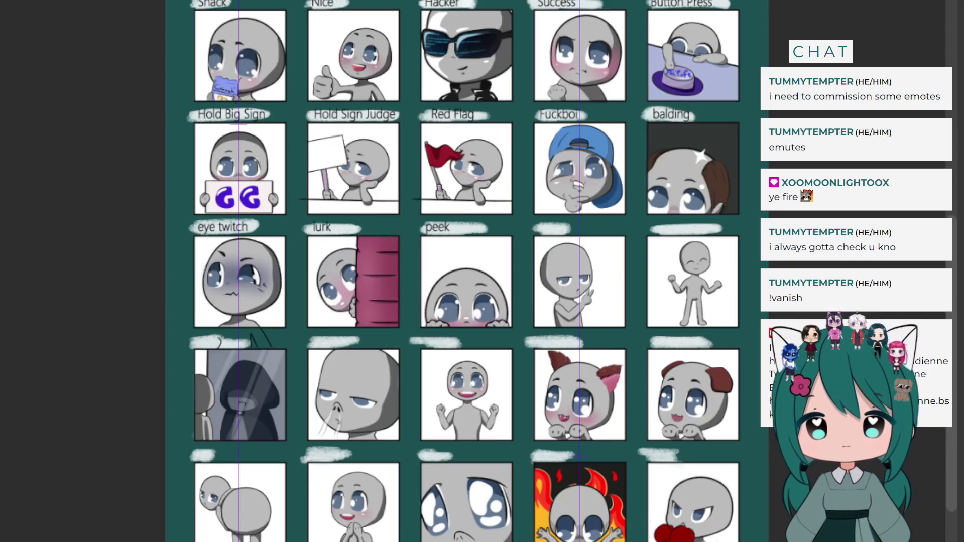
pyautogui.scroll(2, 467, 271)
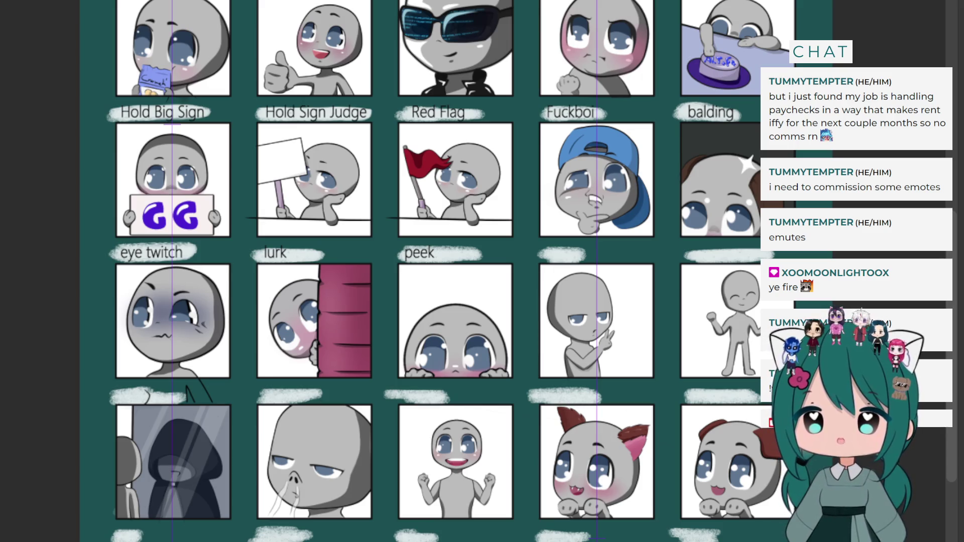
pyautogui.scroll(5, 457, 276)
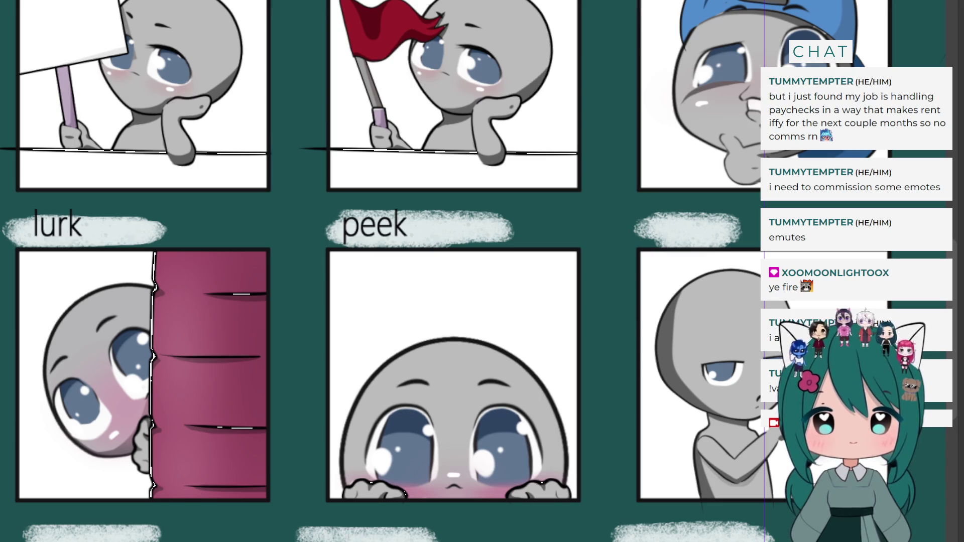
pyautogui.scroll(-3, 451, 301)
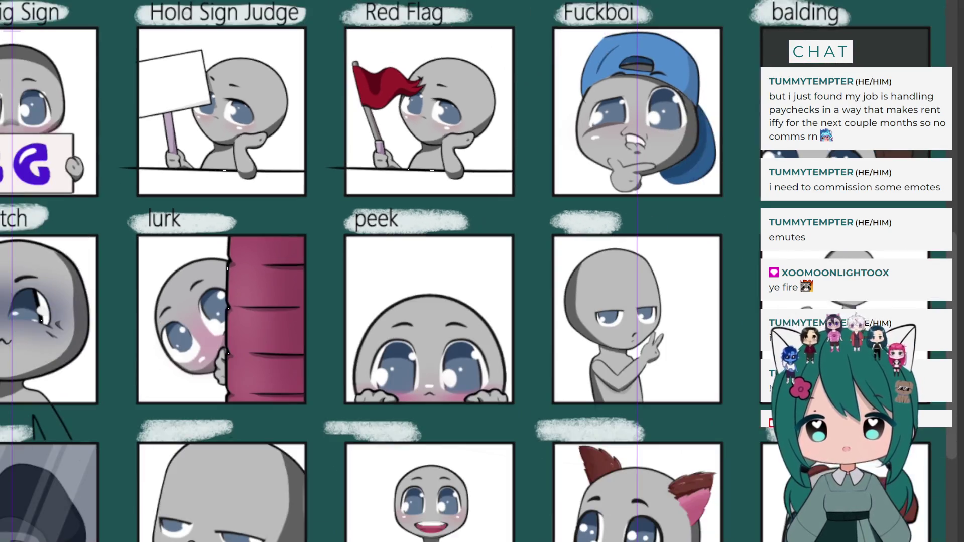
pyautogui.scroll(-5, 451, 301)
pyautogui.scroll(5, 452, 301)
pyautogui.scroll(-5, 452, 301)
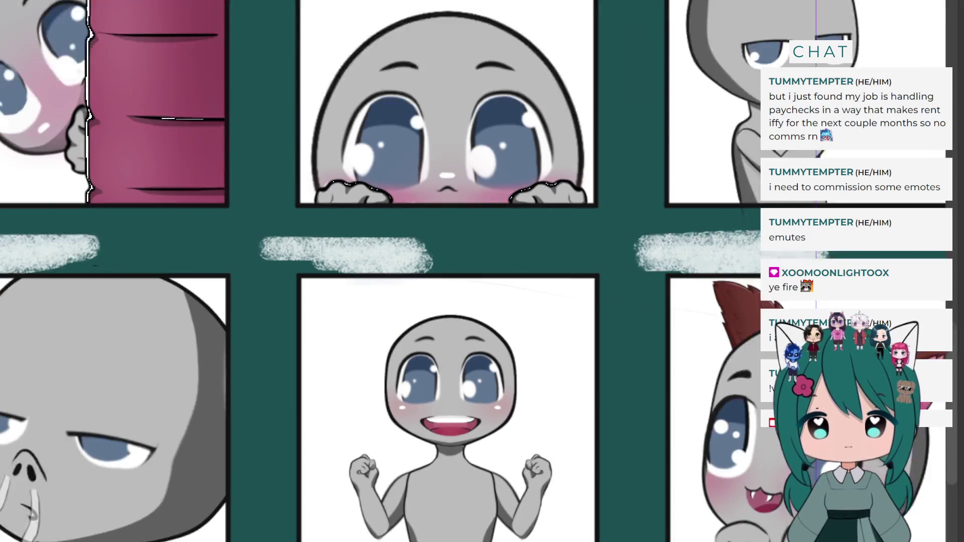
pyautogui.scroll(5, 452, 301)
pyautogui.scroll(2, 397, 522)
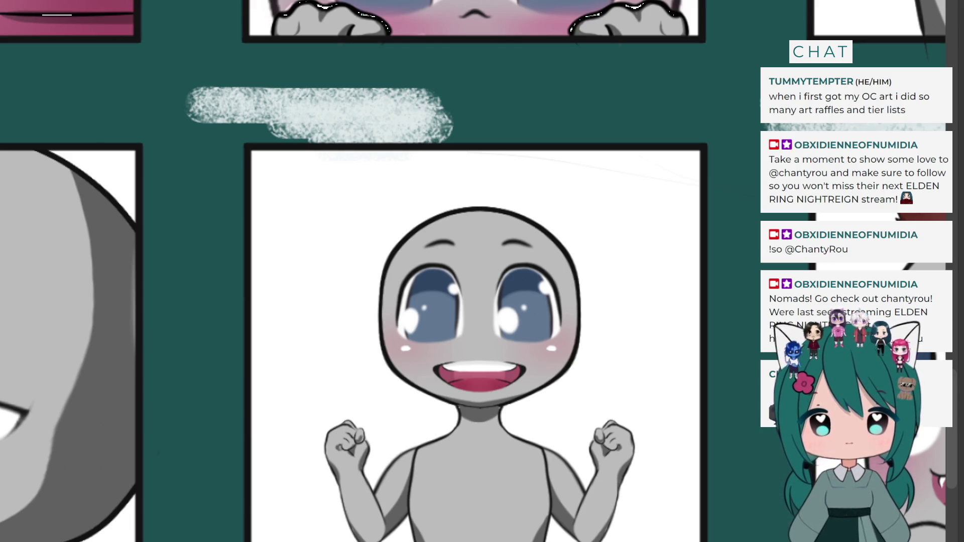
pyautogui.hotkey('ctrl', 'z')
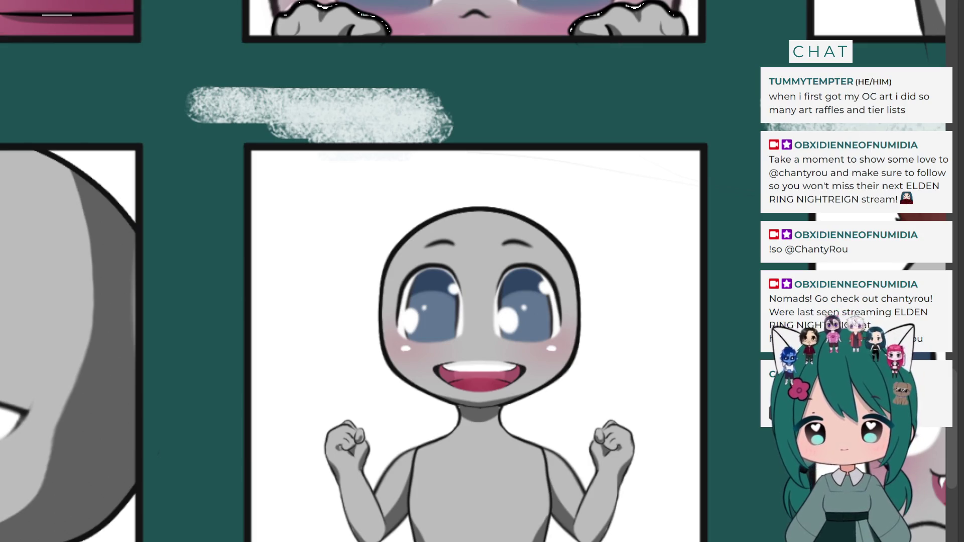
# Toggle the torso and neck shading lines off and back on, then free-transform the whole character
pyautogui.hotkey('ctrl', 'z')
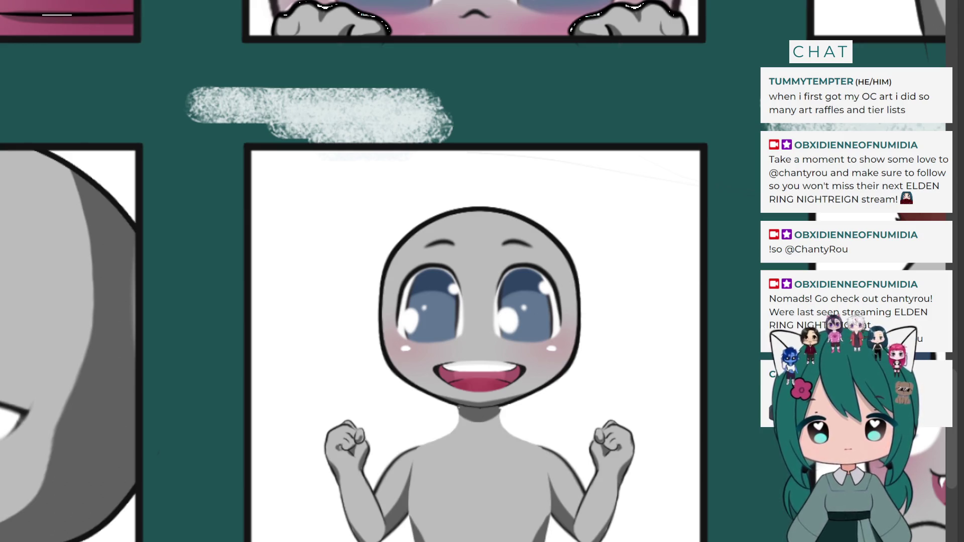
pyautogui.hotkey('ctrl', 'y')
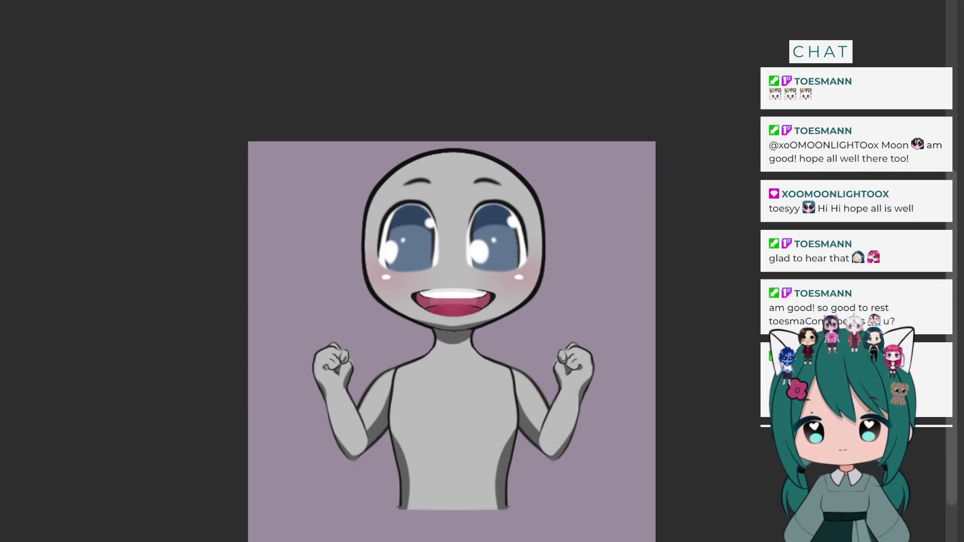
pyautogui.hotkey('ctrl', 't')
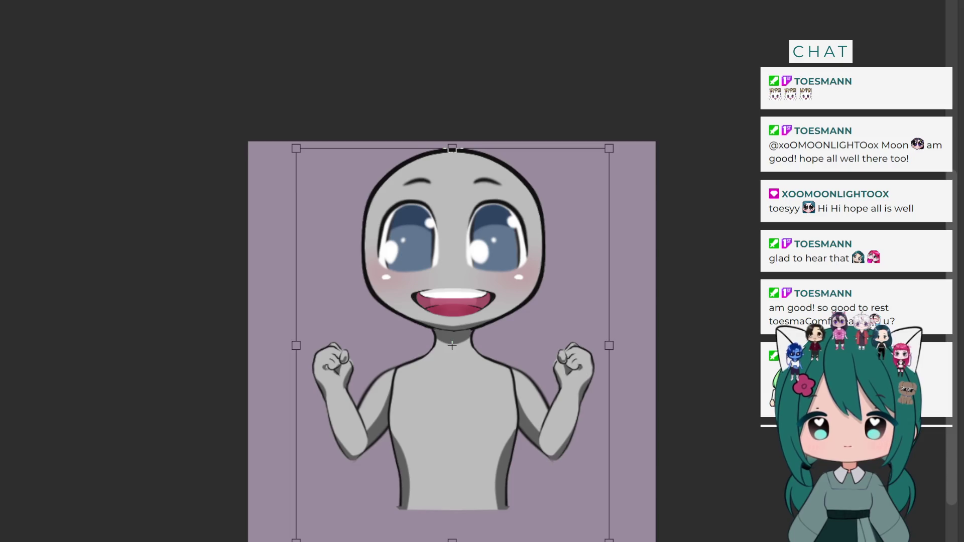
# Resize the chibi artwork to be slightly larger on the canvas and commit the transform
pyautogui.moveTo(452, 541); pyautogui.dragTo(452, 541)
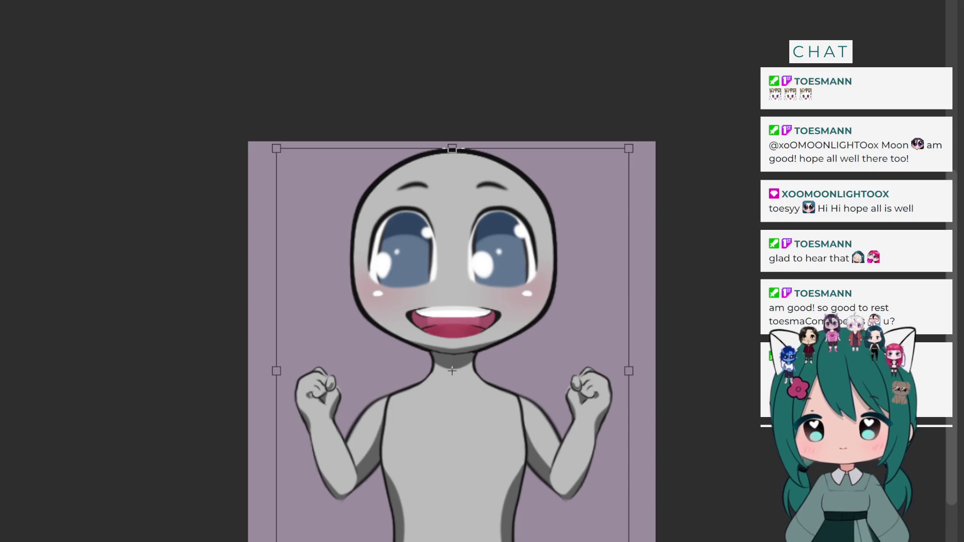
pyautogui.moveTo(452, 148); pyautogui.dragTo(452, 173)
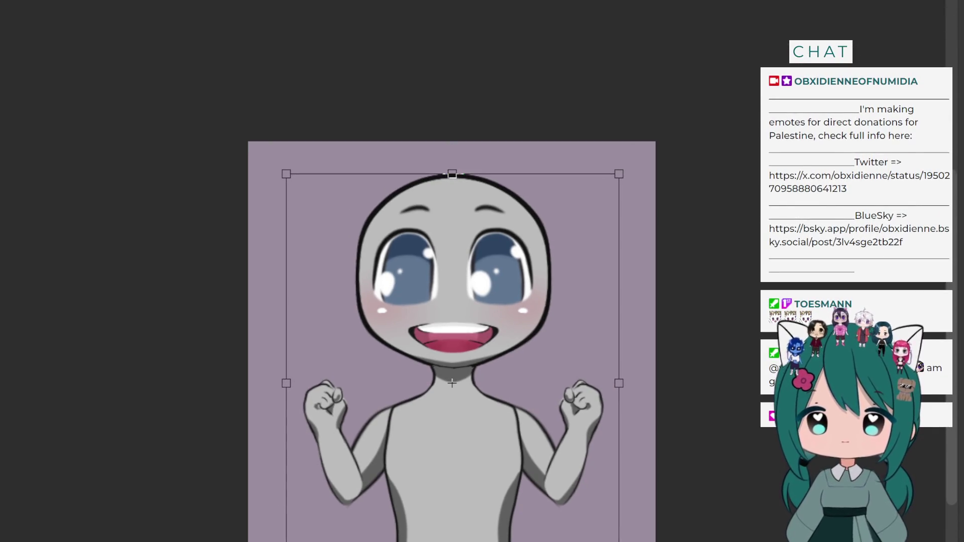
pyautogui.press('Return')
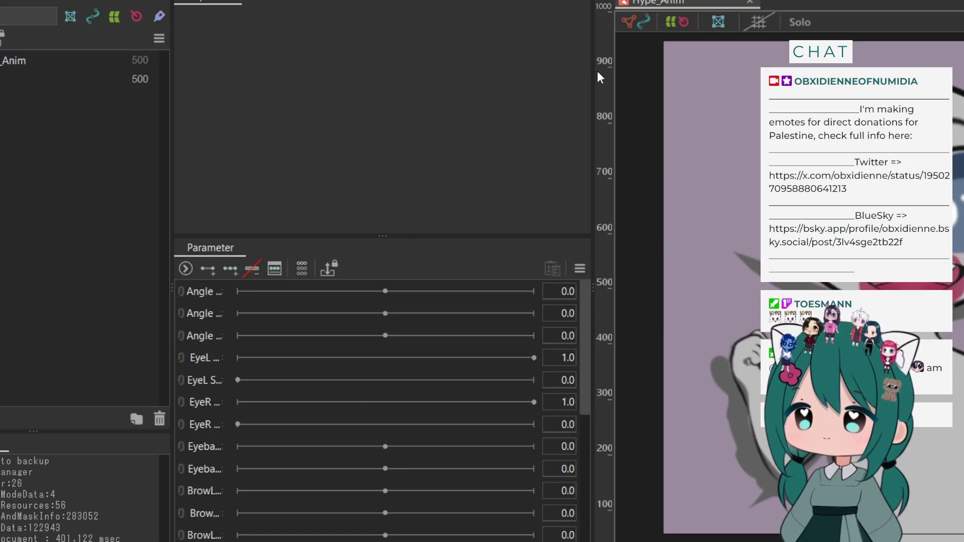
# Widen the canvas and review the clipping of mouth_shade, tongue_color and teeth_color
pyautogui.moveTo(592, 73)
pyautogui.mouseDown()
pyautogui.moveTo(415, 97)
pyautogui.moveTo(350, 92)
pyautogui.mouseUp()
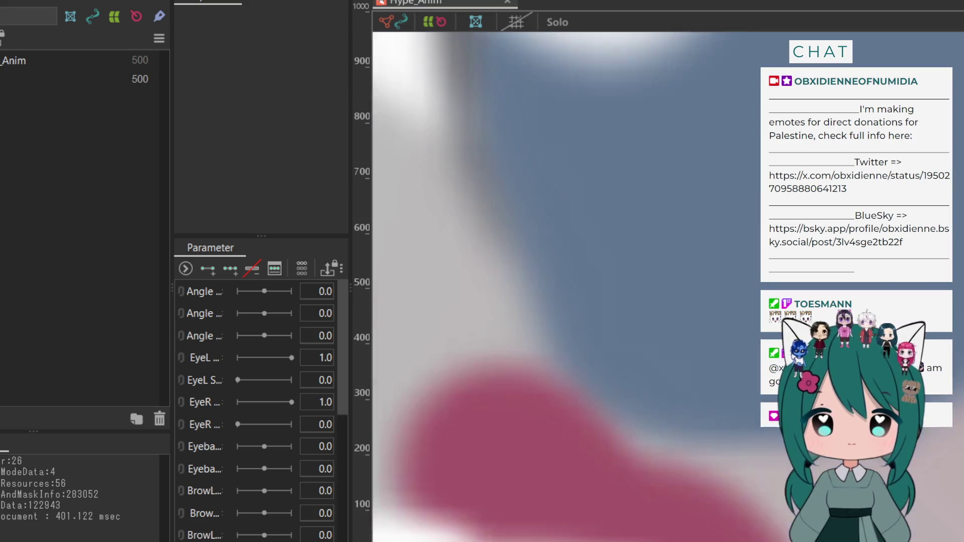
pyautogui.scroll(-5, 566, 286)
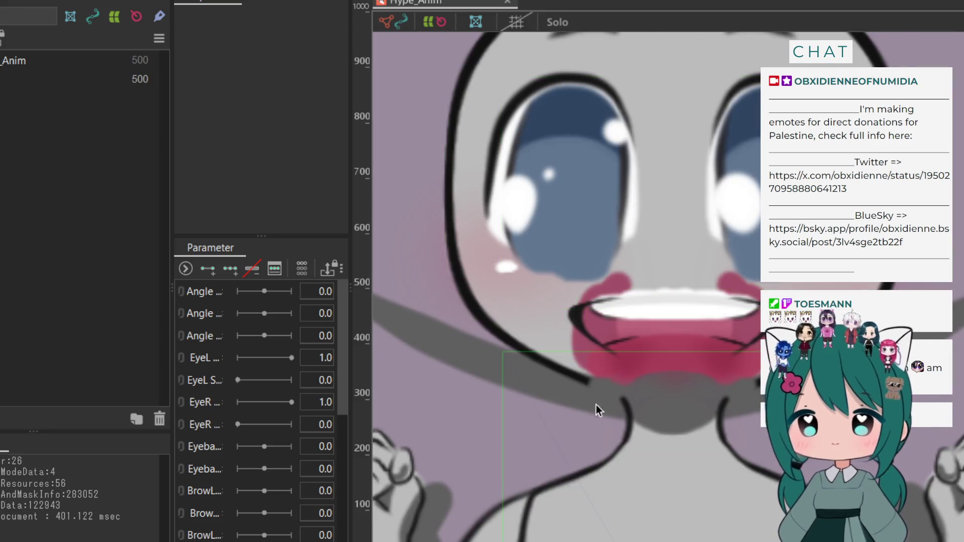
pyautogui.click(585, 341)
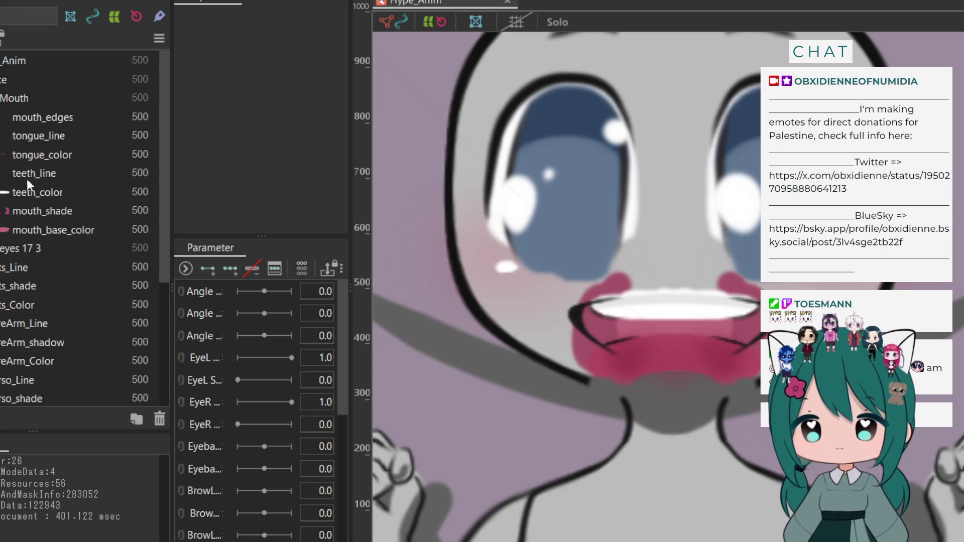
pyautogui.click(32, 205)
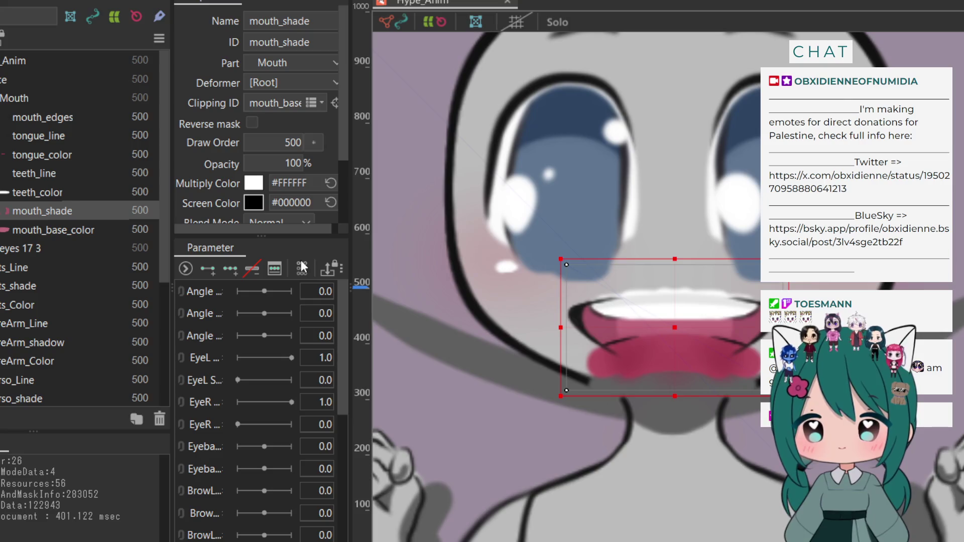
pyautogui.click(23, 155)
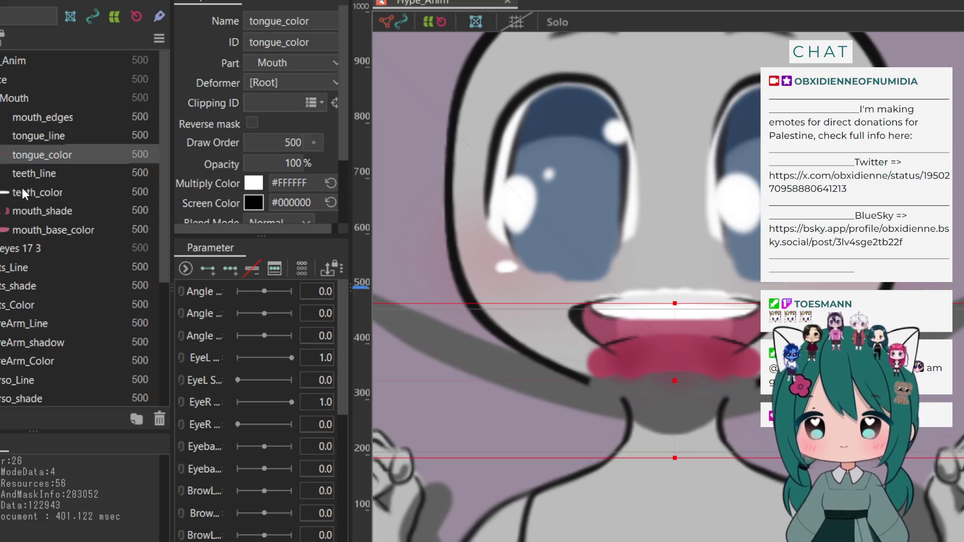
pyautogui.click(22, 191)
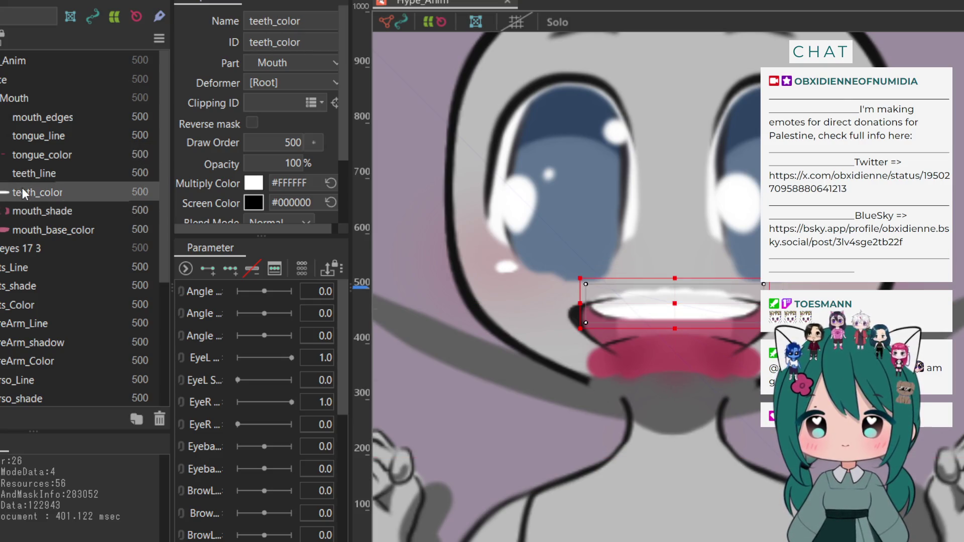
pyautogui.click(44, 211)
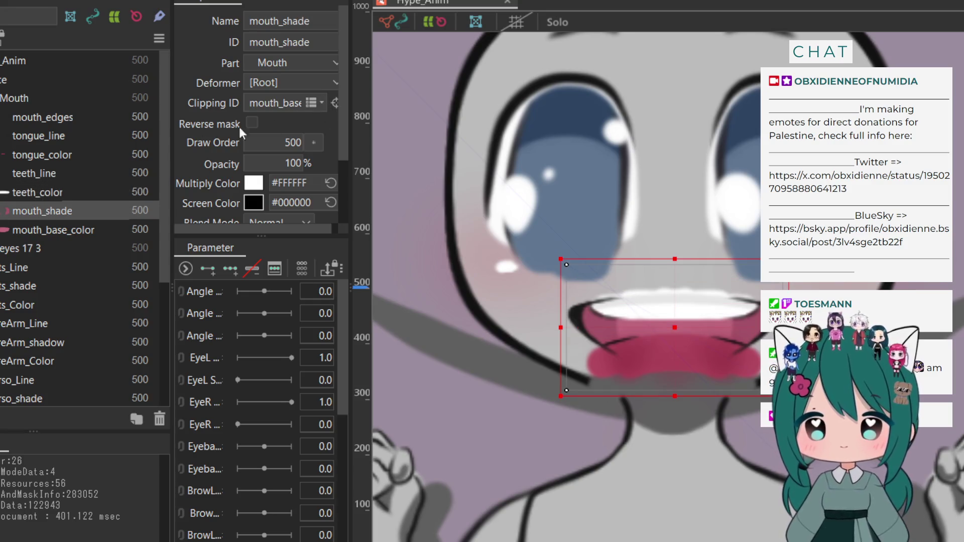
pyautogui.click(45, 193)
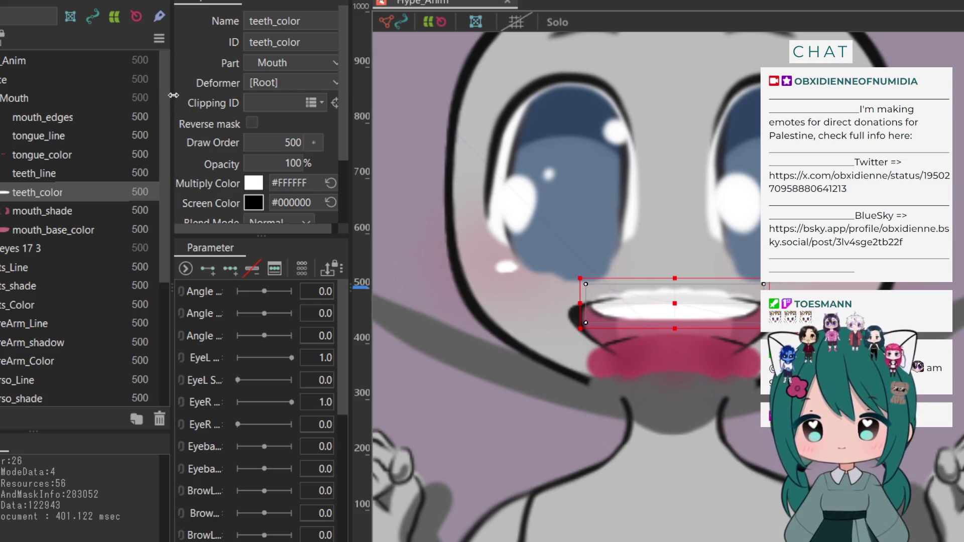
pyautogui.moveTo(173, 95); pyautogui.dragTo(117, 107)
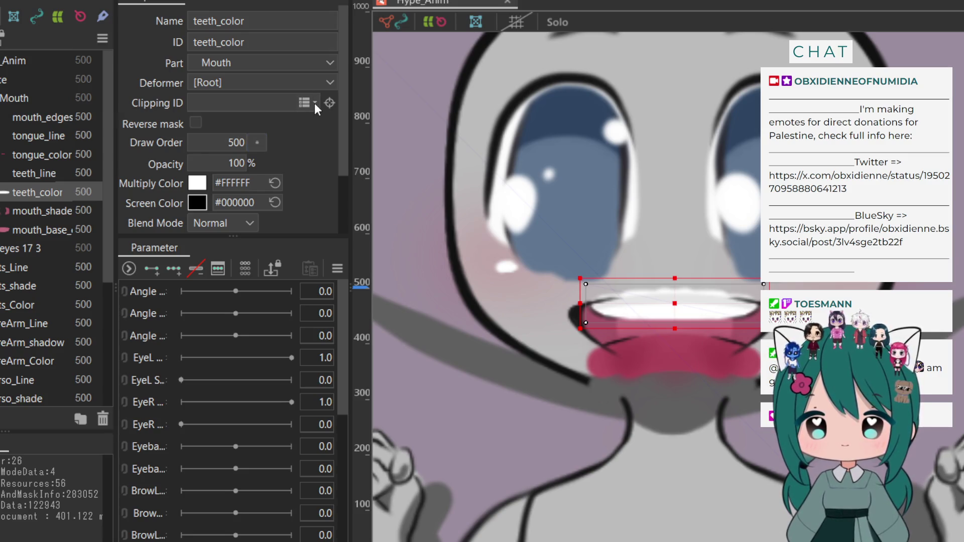
# Clip teeth_color, teeth_line and tongue_color to mouth_base_color, then check the remaining mouth layers
pyautogui.click(241, 262)
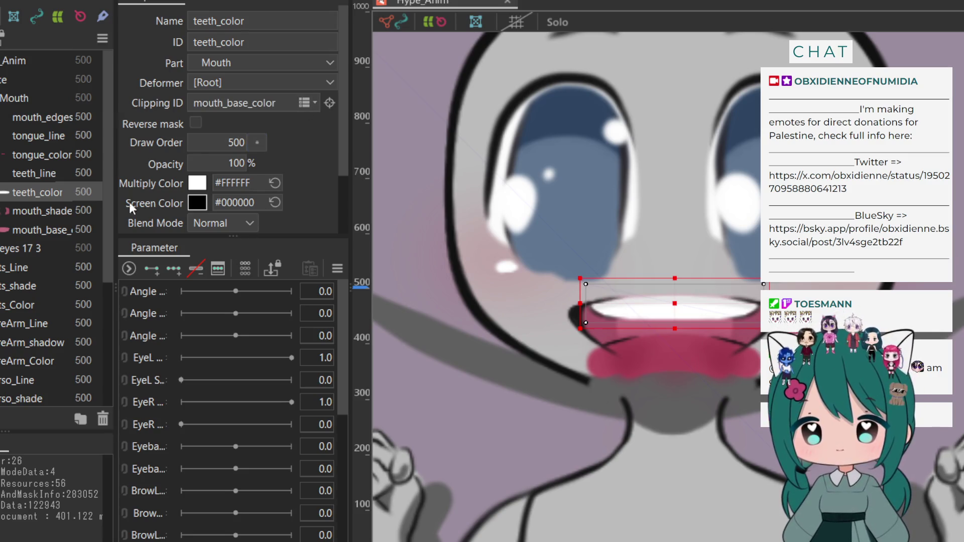
pyautogui.click(63, 172)
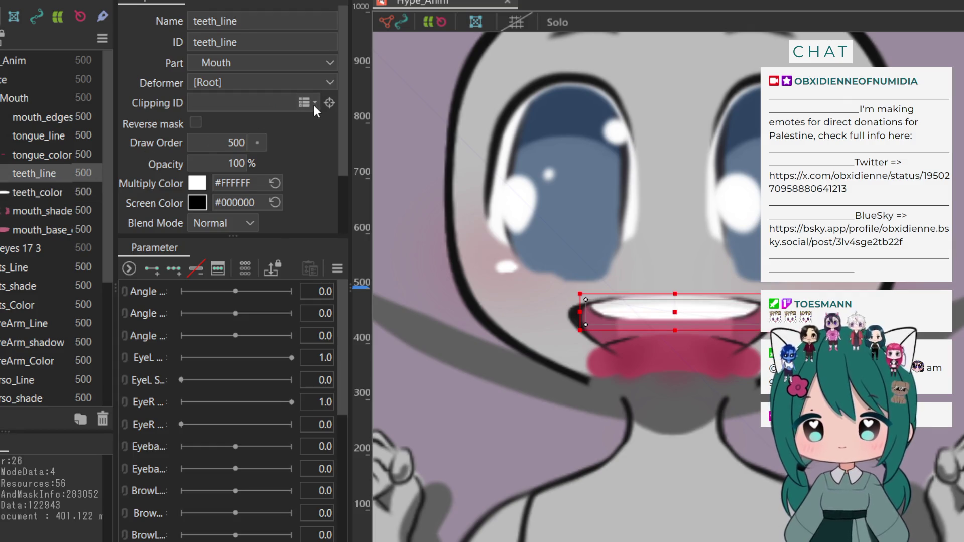
pyautogui.click(246, 261)
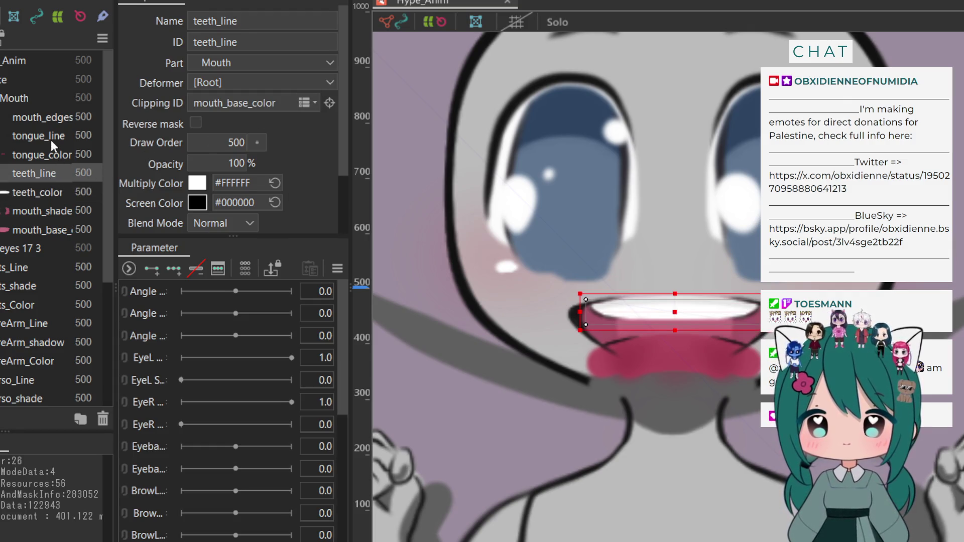
pyautogui.press('Up')
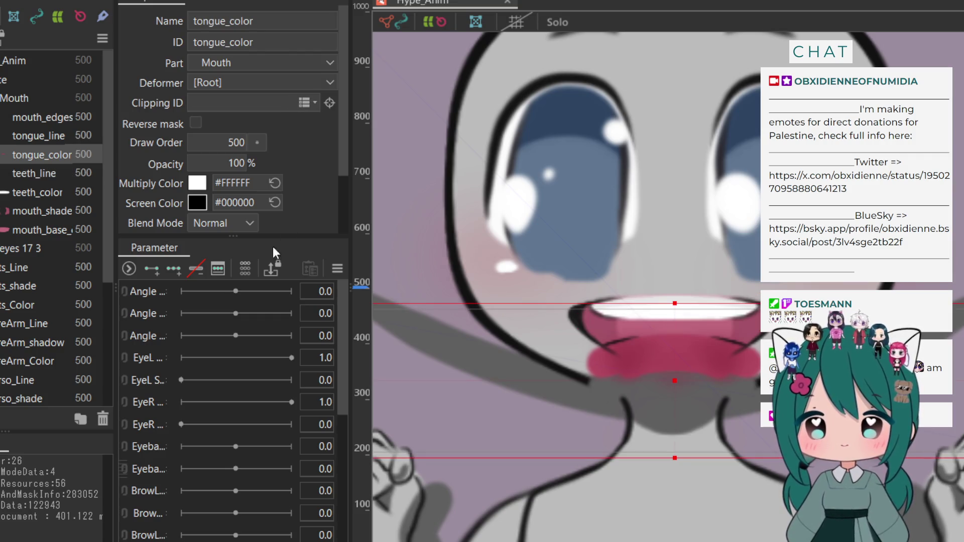
pyautogui.click(248, 258)
pyautogui.click(66, 135)
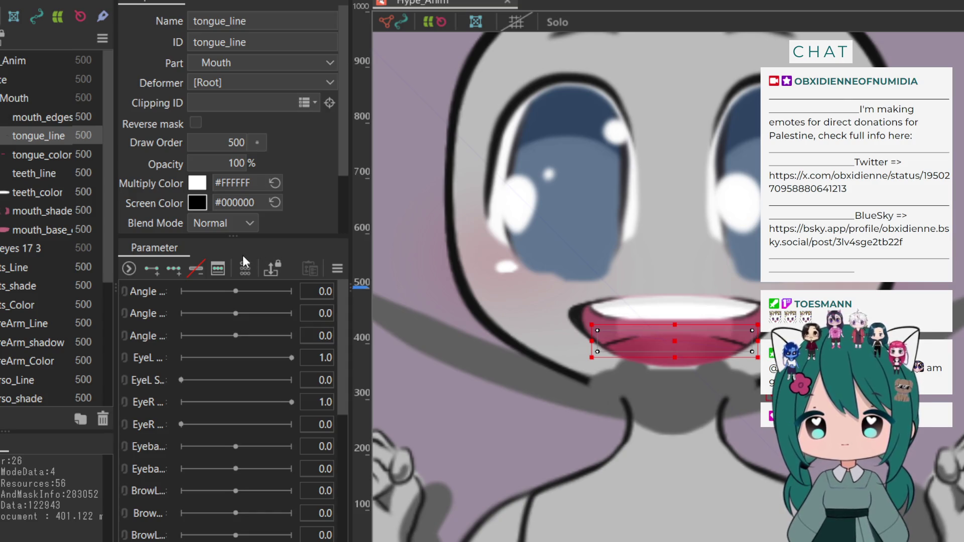
pyautogui.click(46, 119)
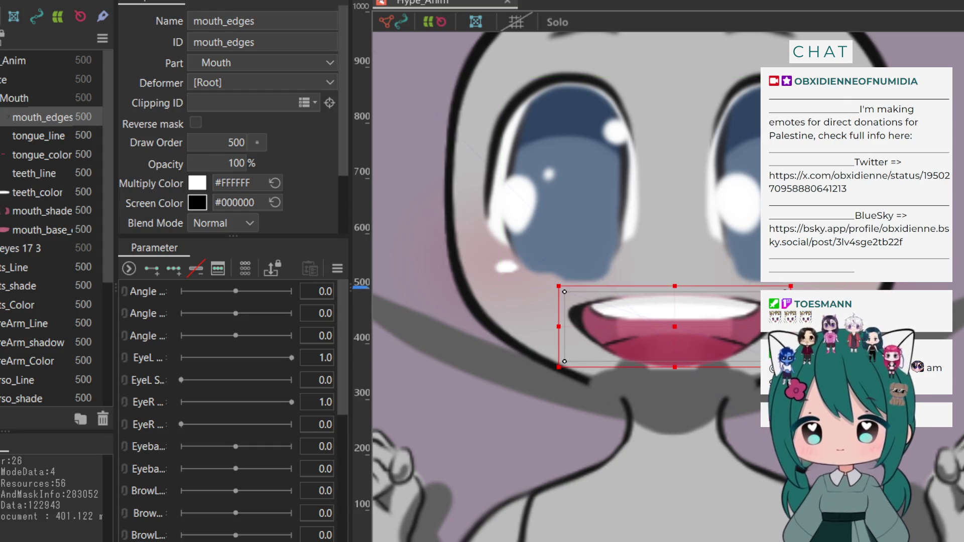
pyautogui.scroll(-5, 50, 226)
pyautogui.click(50, 397)
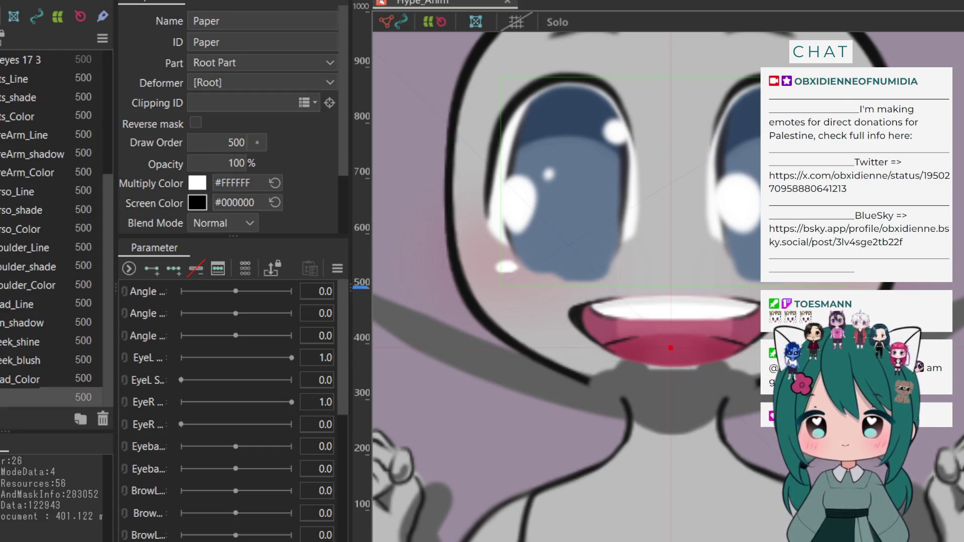
# Clip the eyebrows layer to Head_Color
pyautogui.scroll(5, 51, 226)
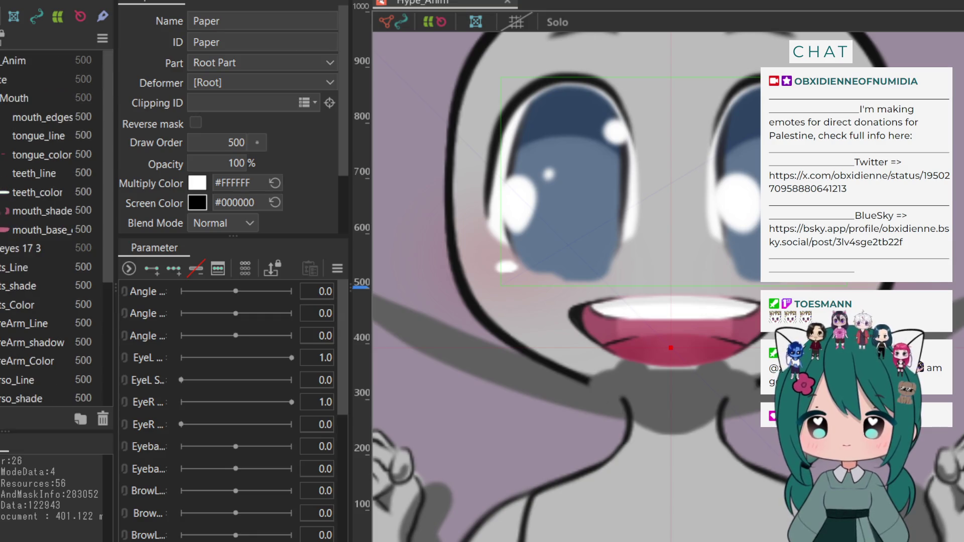
pyautogui.scroll(-3, 50, 226)
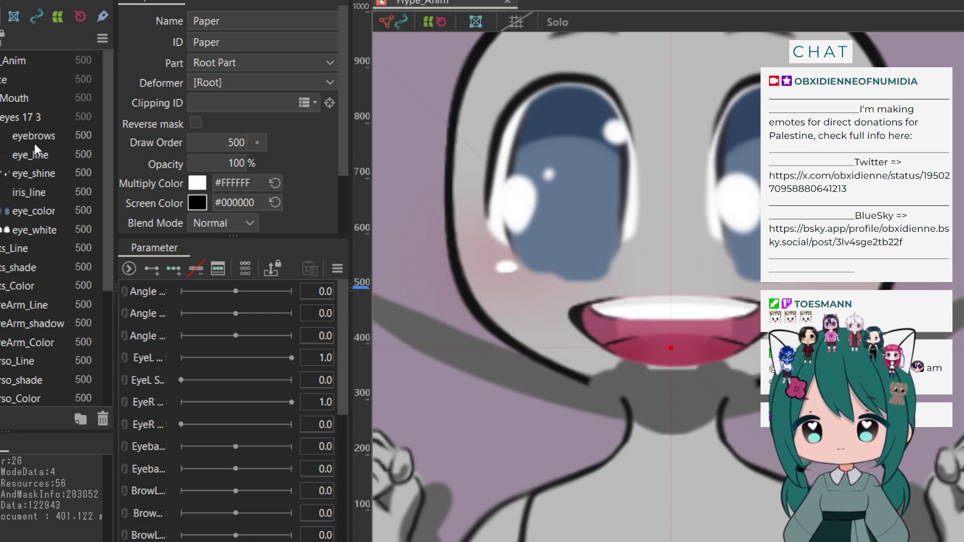
pyautogui.click(34, 140)
pyautogui.click(32, 155)
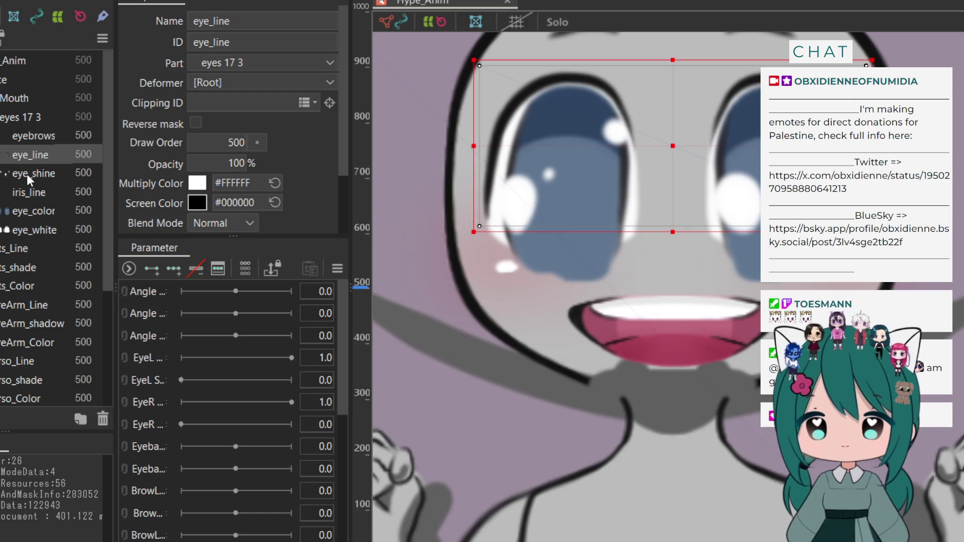
pyautogui.click(34, 137)
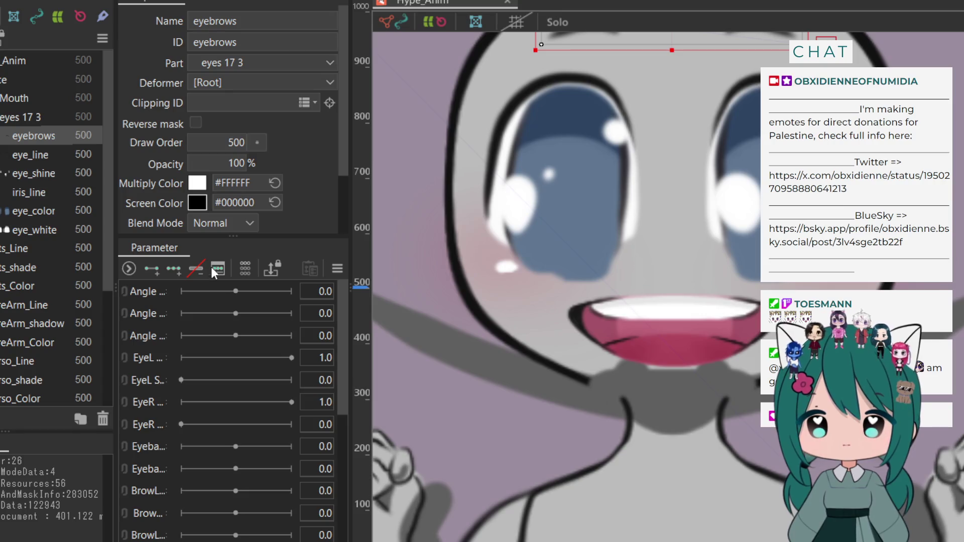
pyautogui.write('Head_Color')
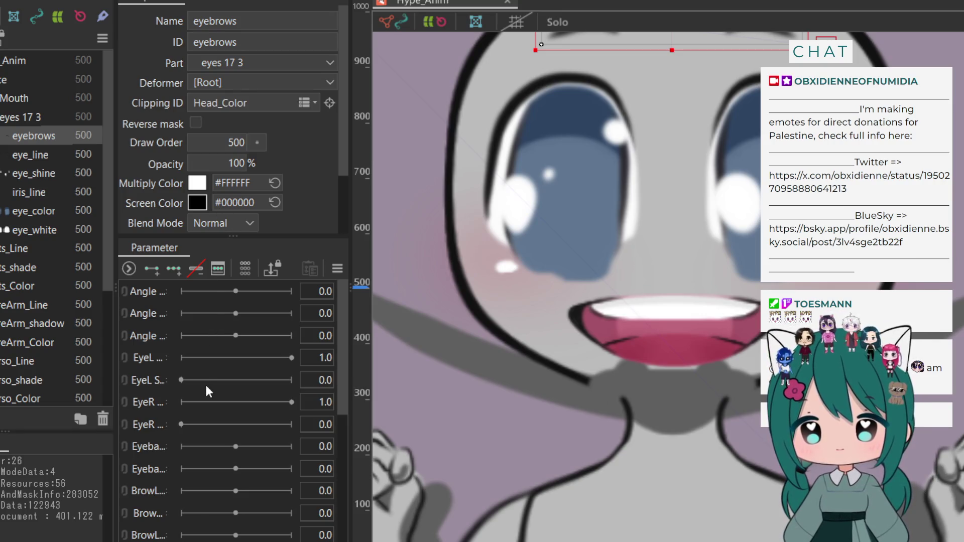
# Find eye_color among the eye layers and clip it to eye_white
pyautogui.click(38, 152)
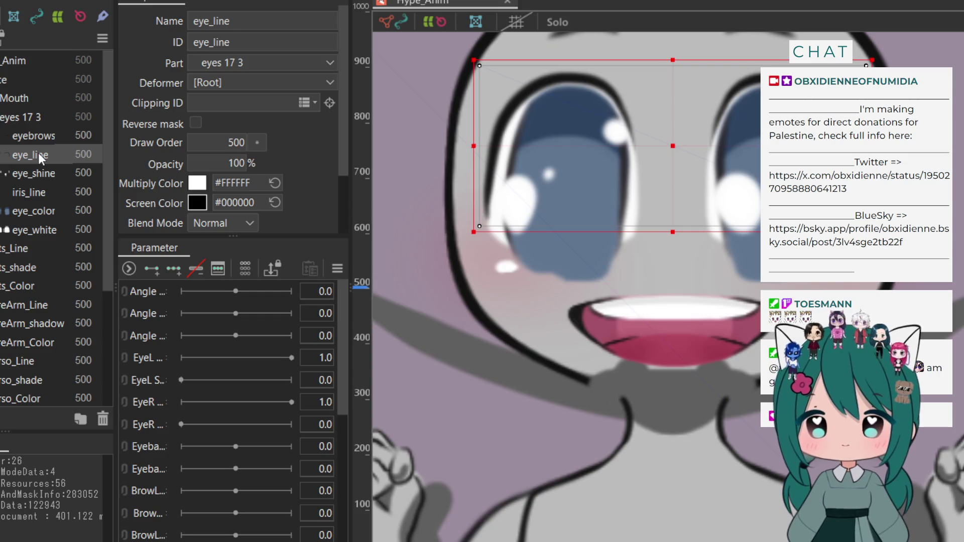
pyautogui.click(38, 119)
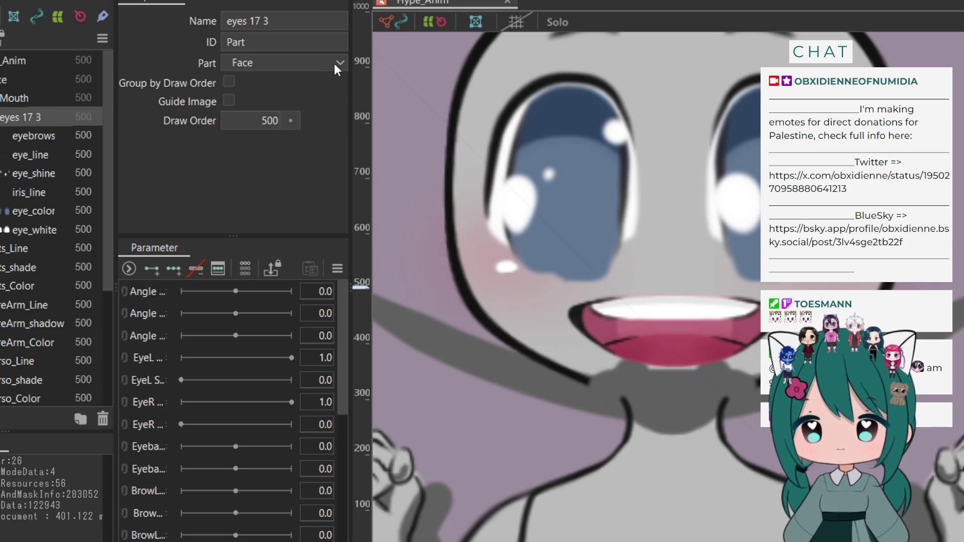
pyautogui.click(13, 144)
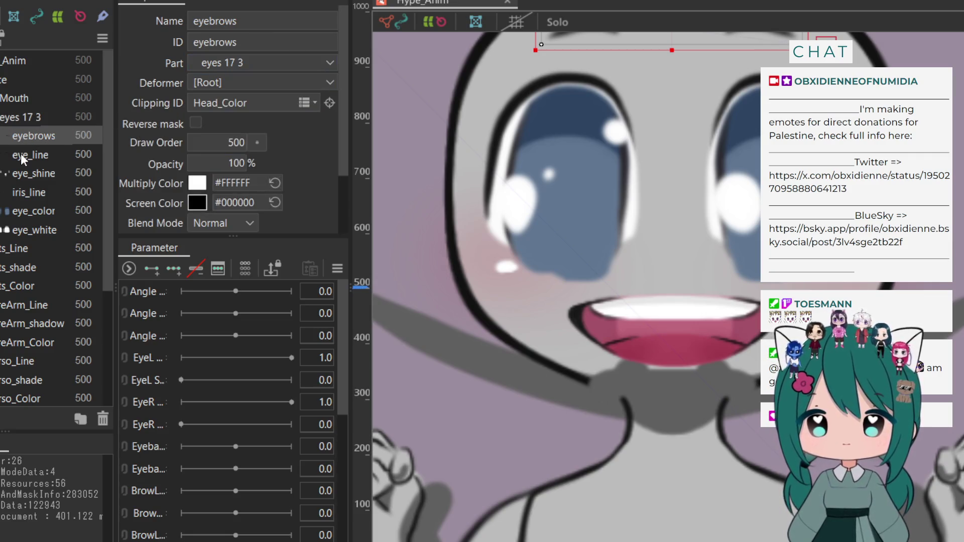
pyautogui.click(21, 153)
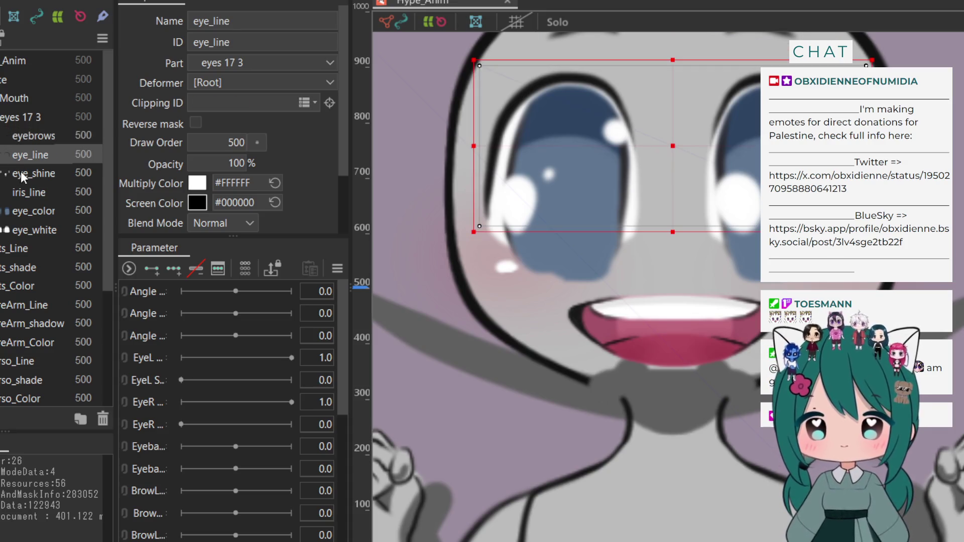
pyautogui.click(21, 173)
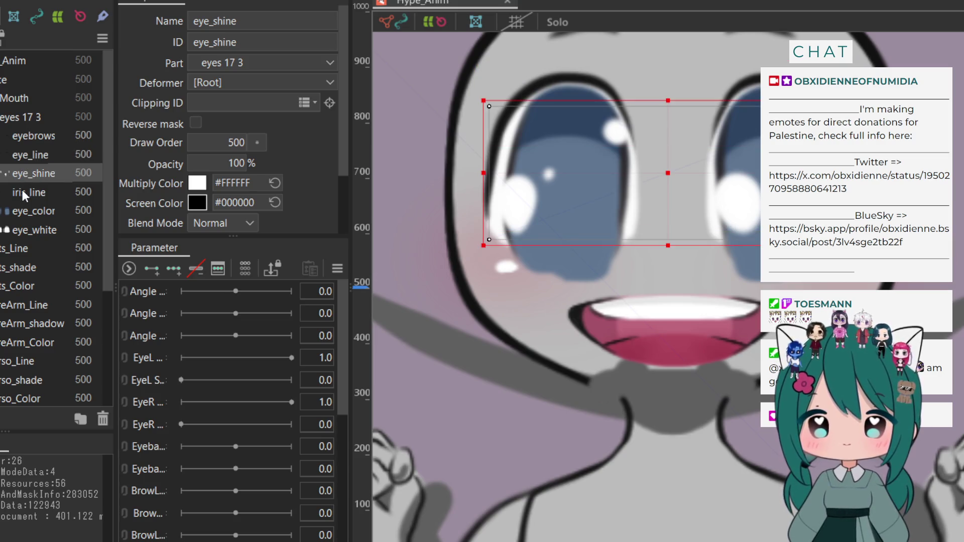
pyautogui.click(22, 193)
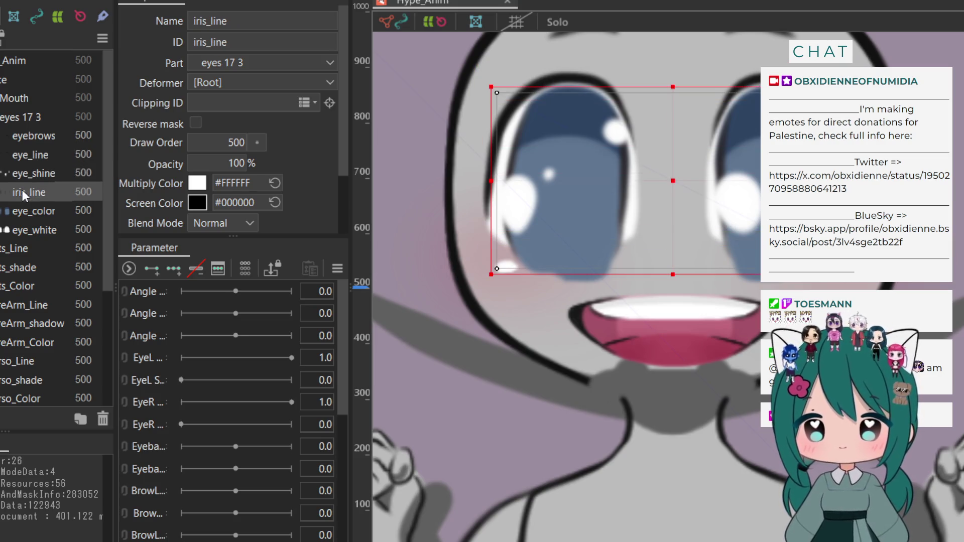
pyautogui.click(25, 213)
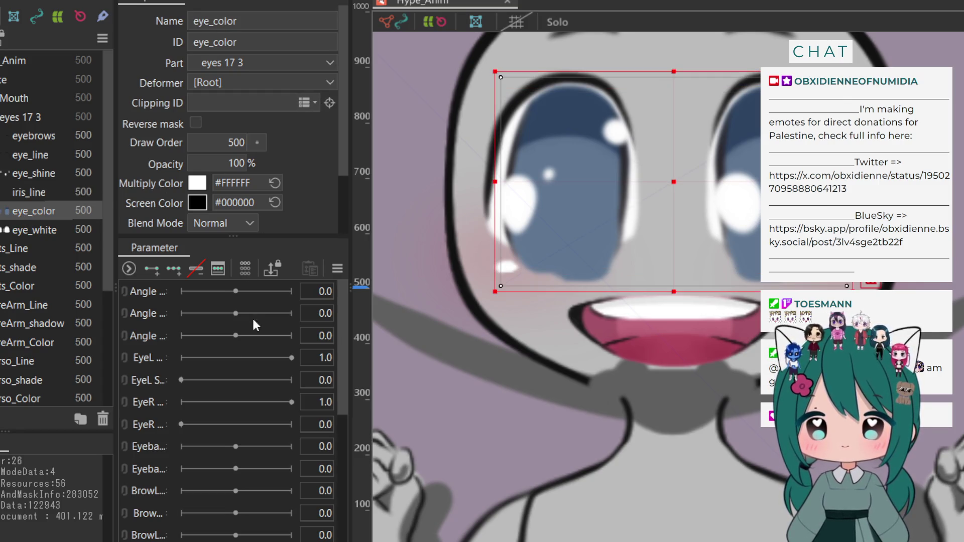
pyautogui.write('eye_white')
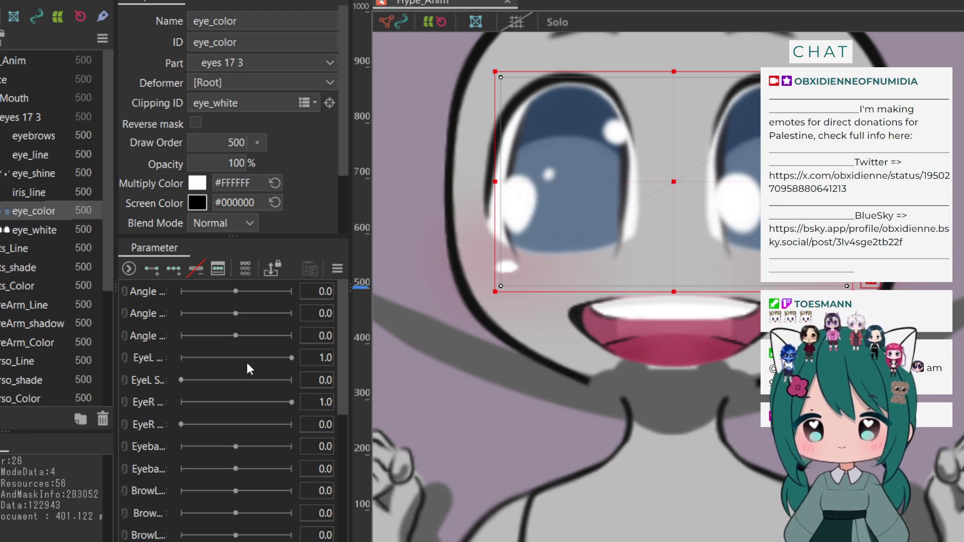
# Clip iris_line to eye_white as well
pyautogui.click(42, 192)
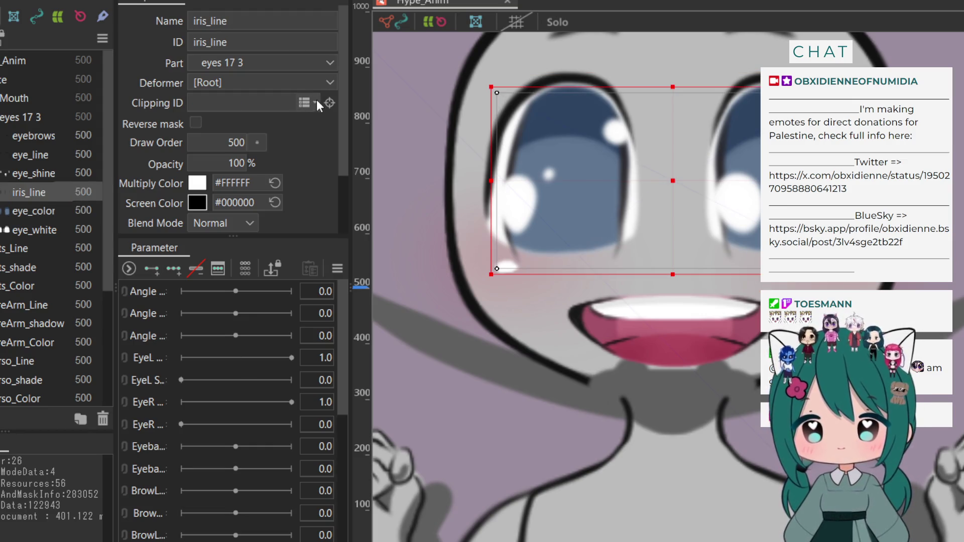
pyautogui.write('eye_white')
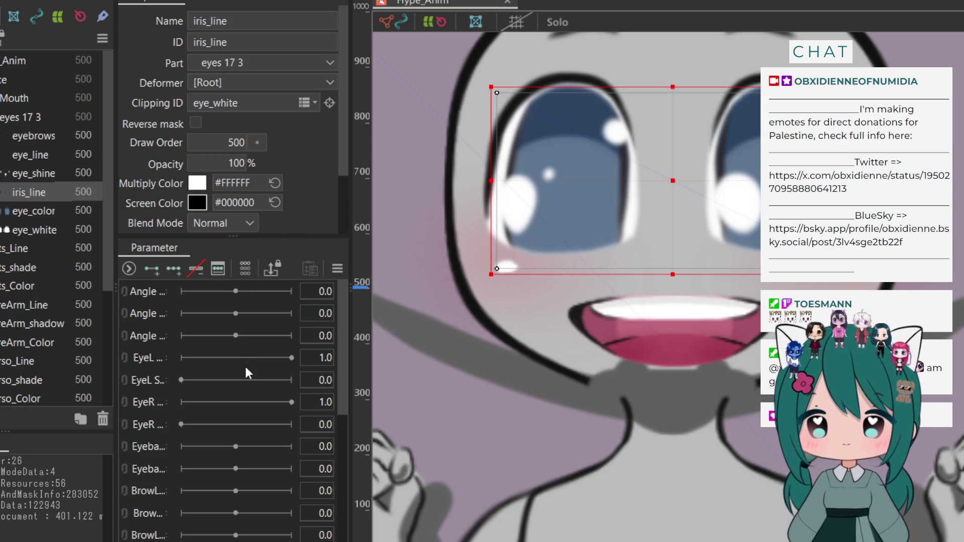
pyautogui.click(597, 114)
pyautogui.scroll(-3, 590, 113)
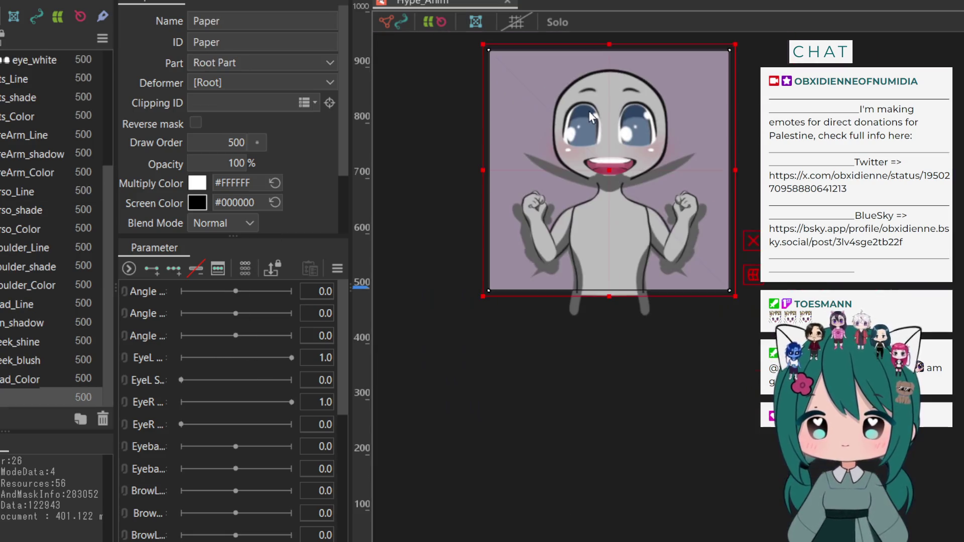
pyautogui.scroll(3, 589, 113)
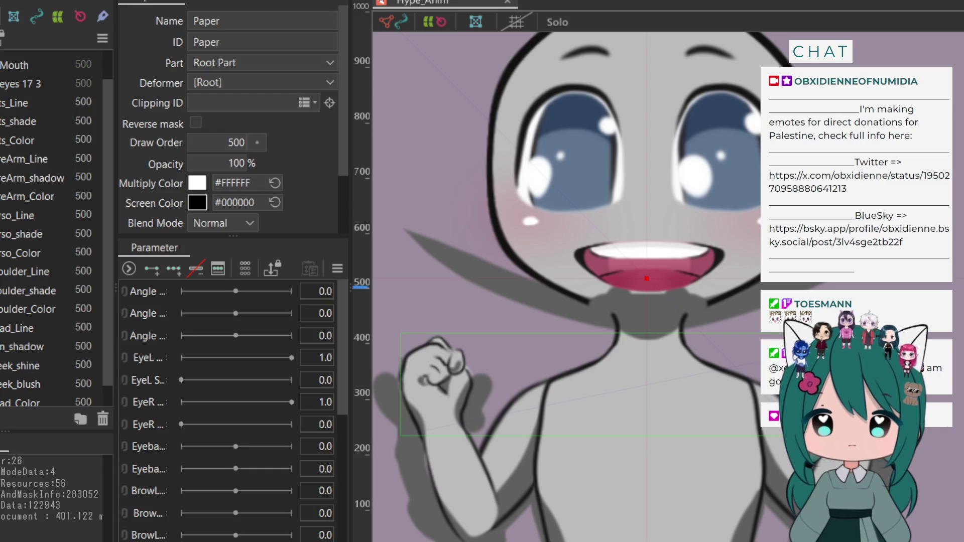
# Collapse the Mouth group and select the chin_shadow layer
pyautogui.moveTo(566, 374); pyautogui.dragTo(564, 292)
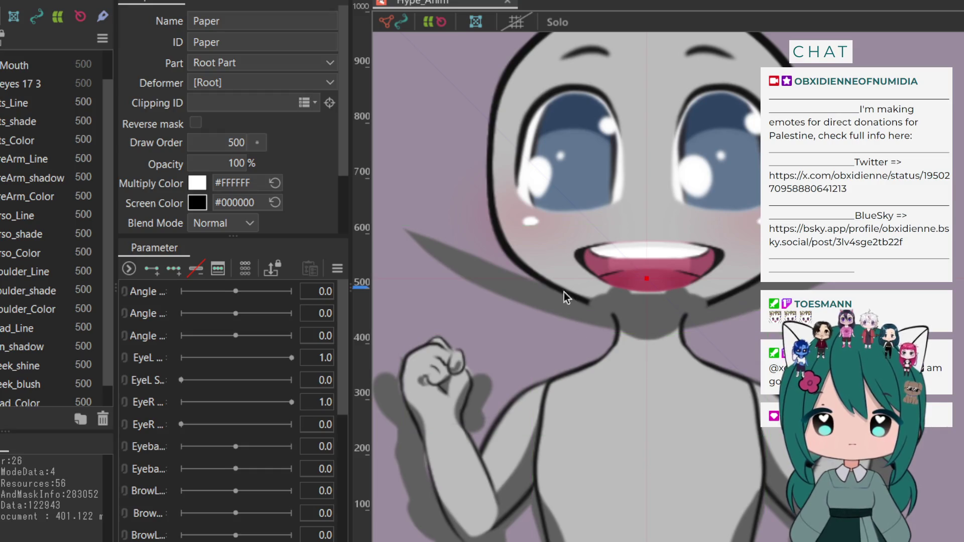
pyautogui.click(624, 300)
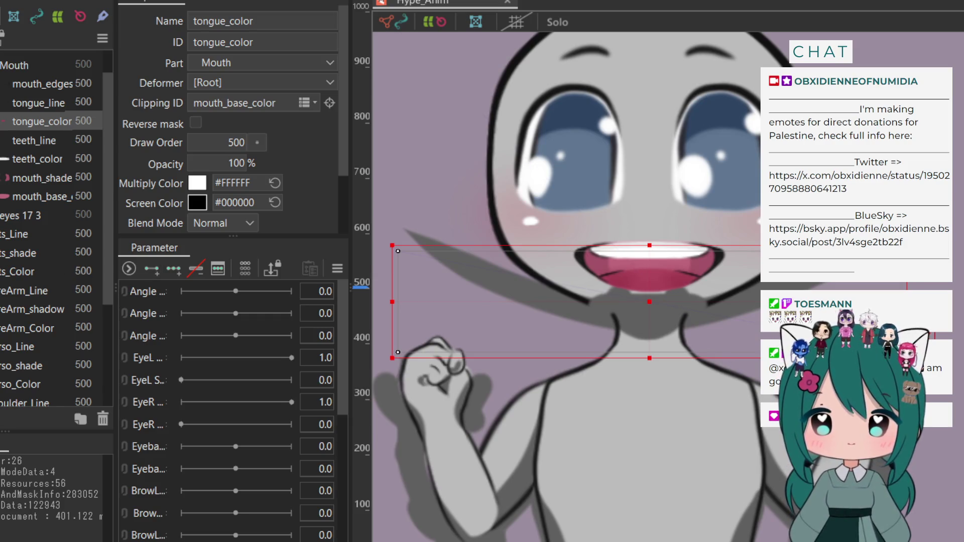
pyautogui.click(5, 65)
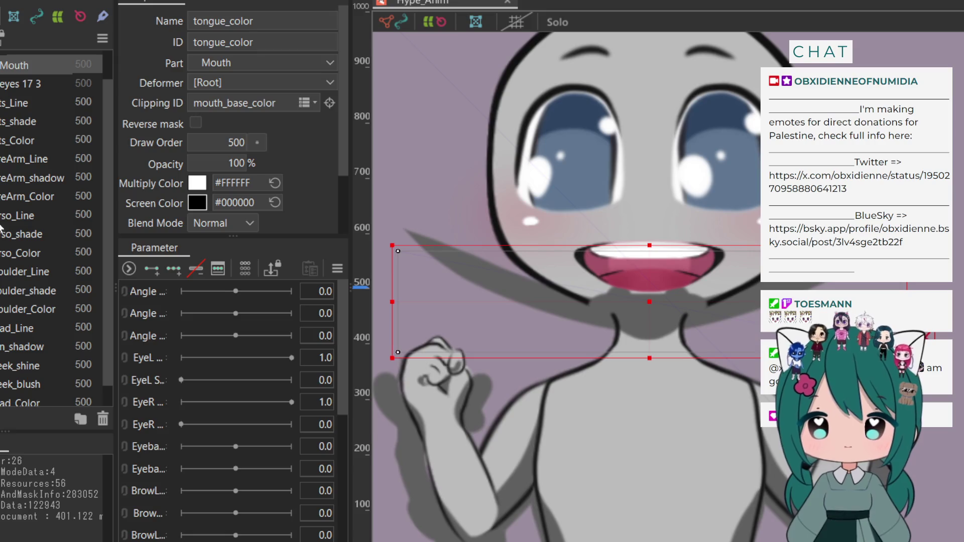
pyautogui.scroll(-1, 6, 372)
pyautogui.click(6, 324)
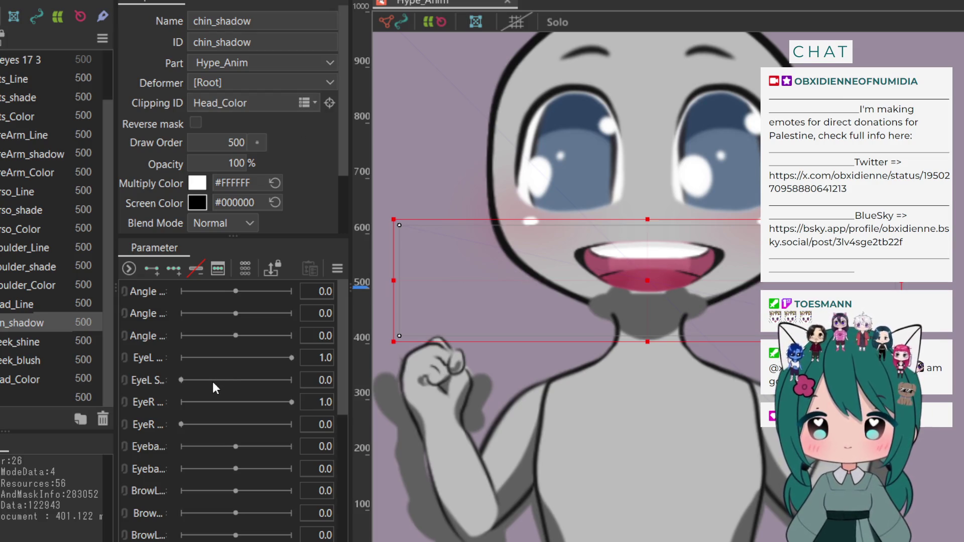
# Step through undo and redo until chin_shadow is clipped to Torso_Color
pyautogui.hotkey('ctrl', 'z')
pyautogui.hotkey('ctrl', 'z')
pyautogui.hotkey('ctrl', 'z')
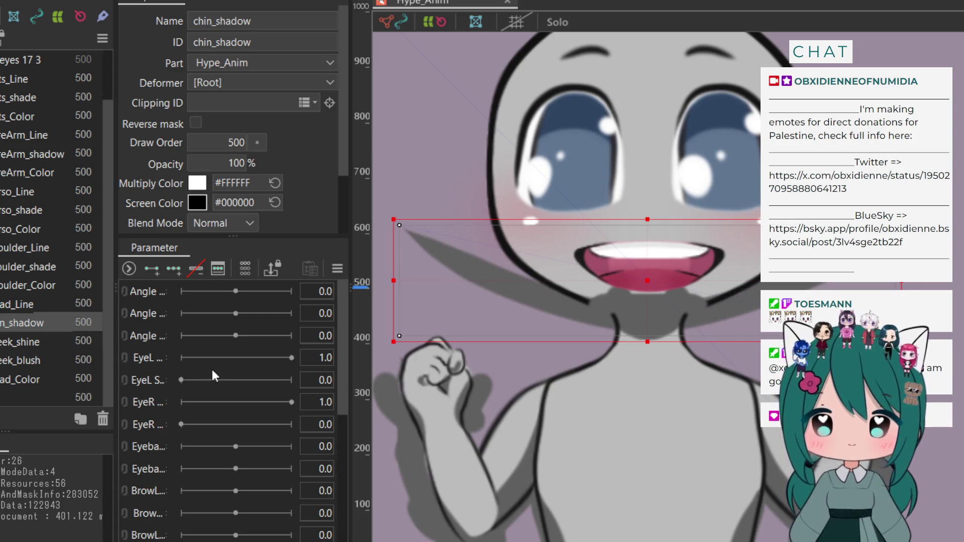
pyautogui.hotkey('ctrl', 'z')
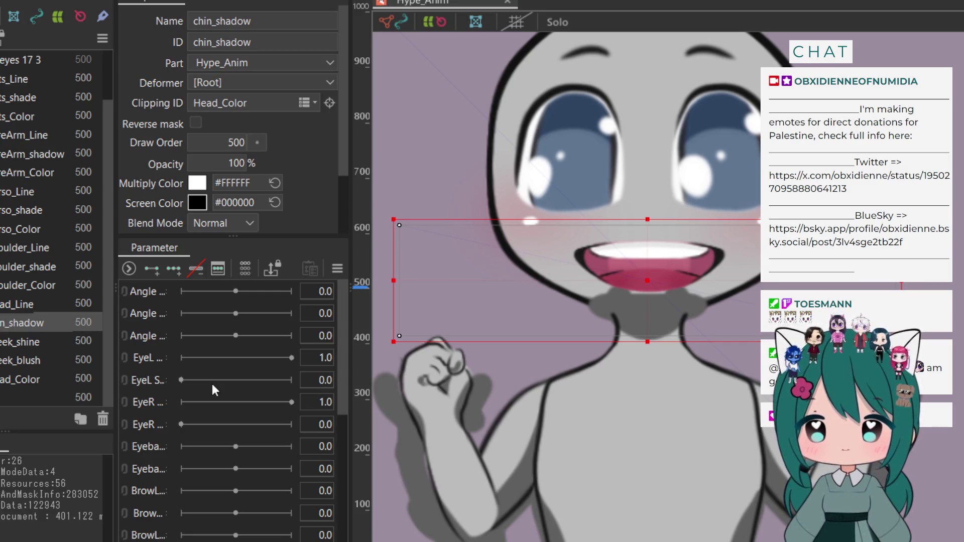
pyautogui.hotkey('ctrl', 'z')
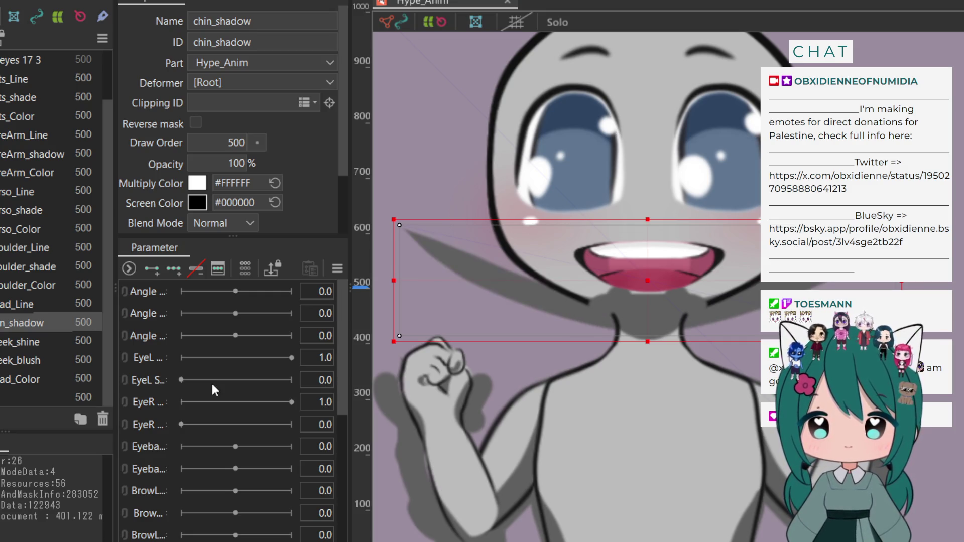
pyautogui.hotkey('ctrl', 'z')
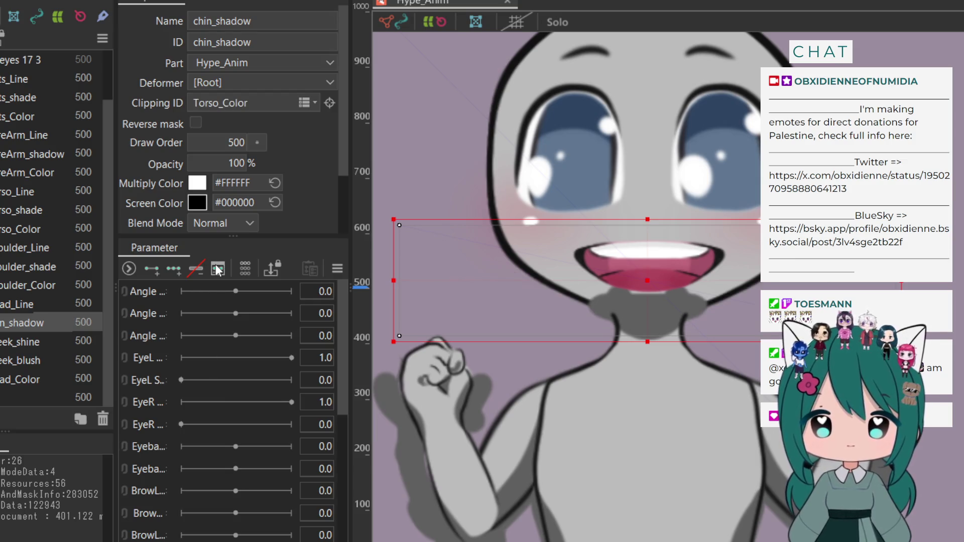
pyautogui.hotkey('ctrl', 'z')
pyautogui.hotkey('ctrl', 'y')
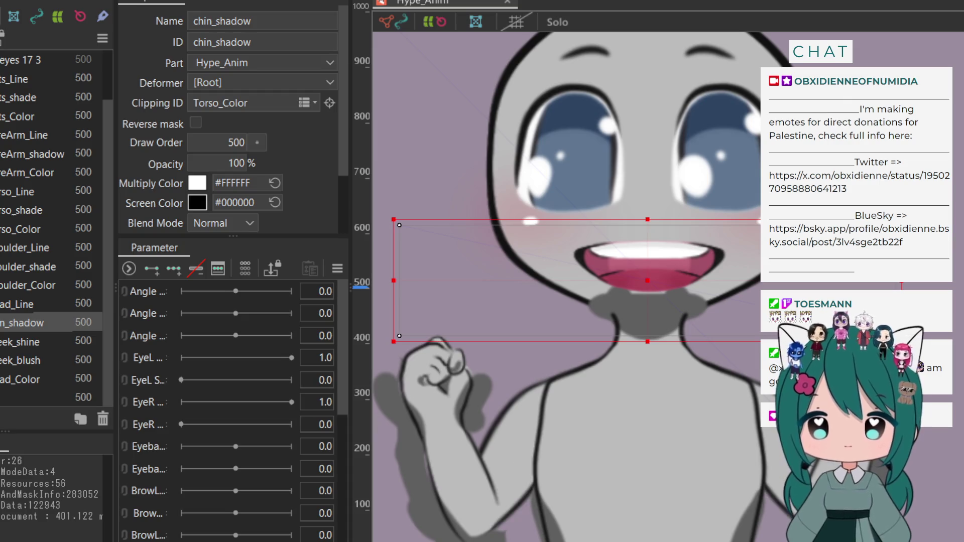
pyautogui.scroll(1, 51, 225)
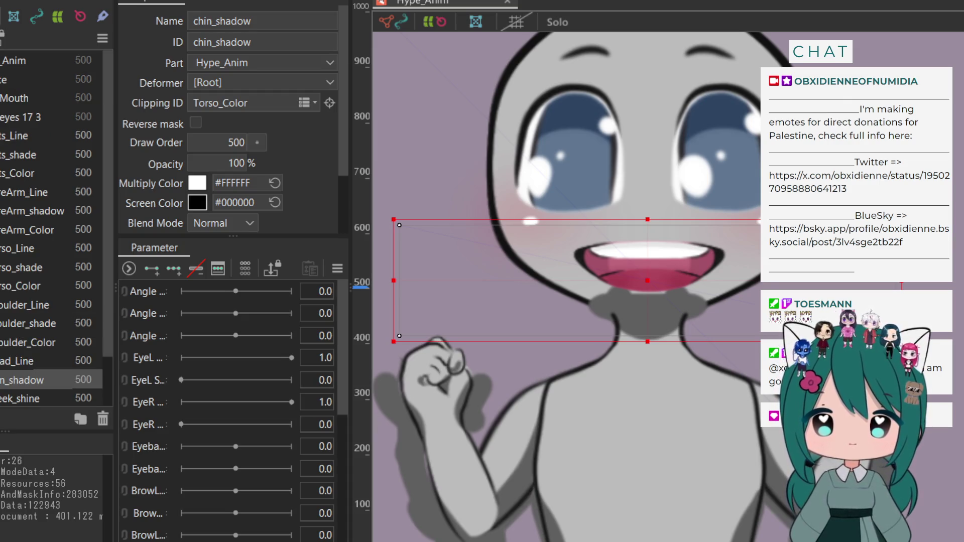
pyautogui.scroll(-1, 35, 304)
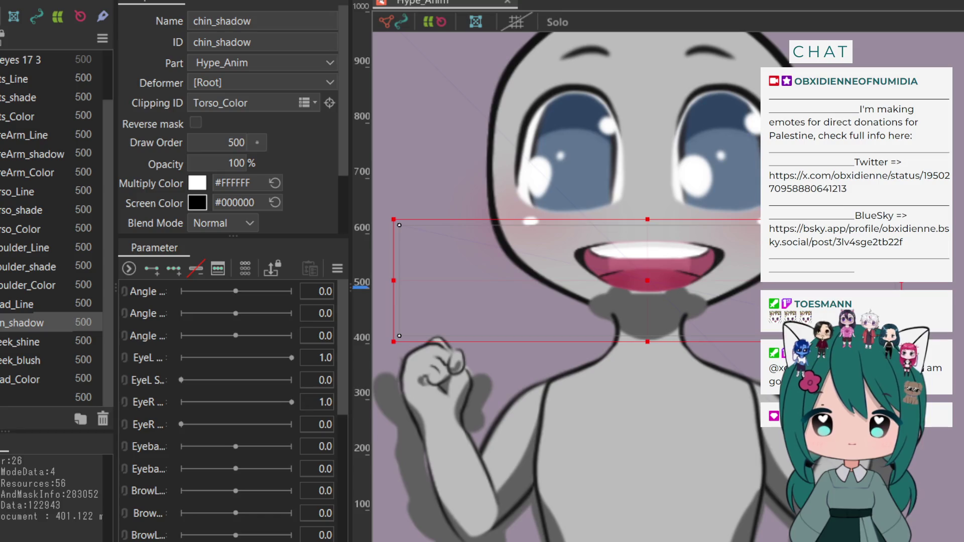
pyautogui.click(6, 361)
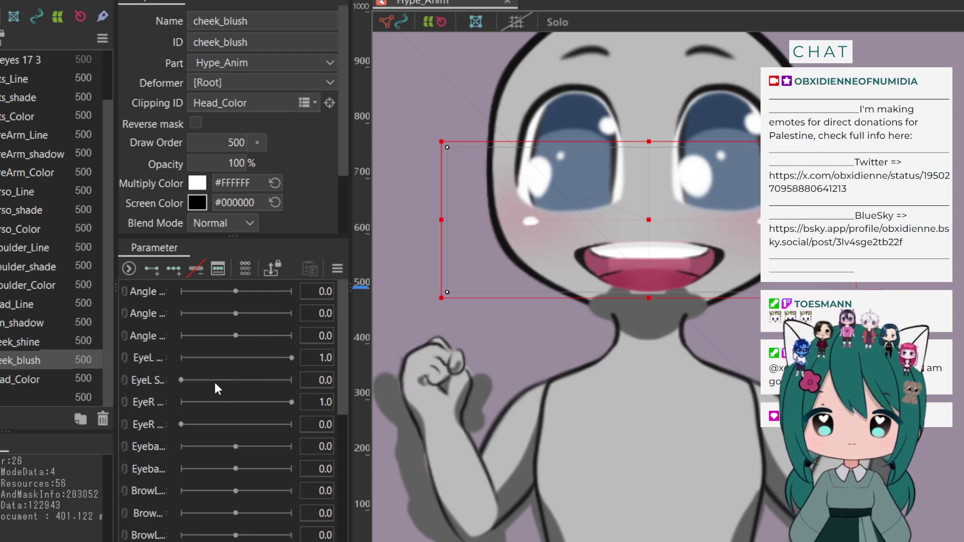
# Give cheek_shine a clipping mask and review the head, shoulder and torso layers' clipping
pyautogui.click(4, 342)
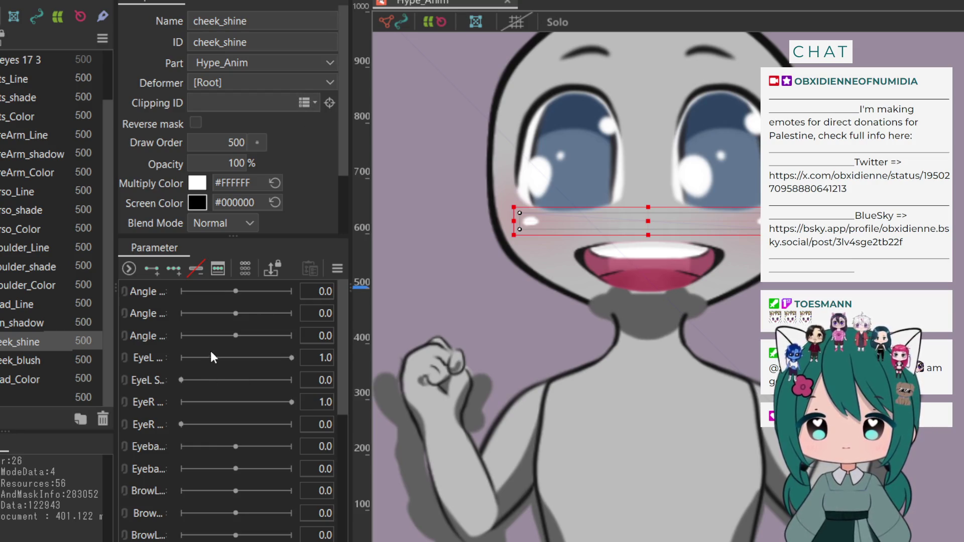
pyautogui.write('cheek_shine')
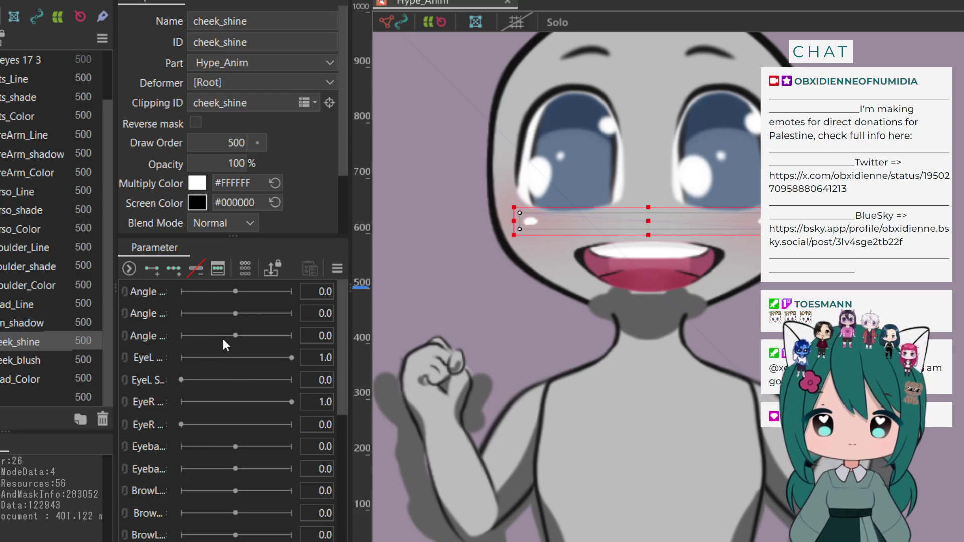
pyautogui.click(29, 318)
pyautogui.click(23, 306)
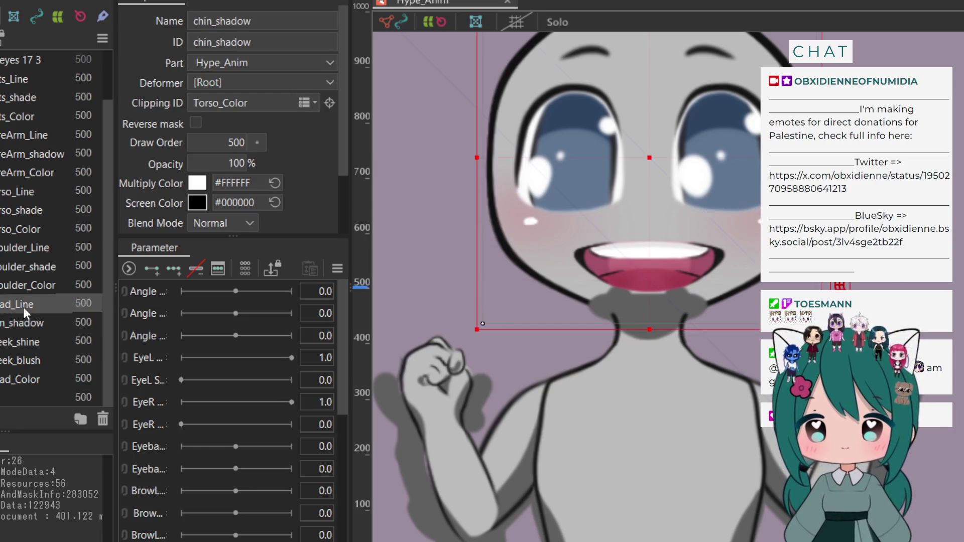
pyautogui.click(26, 290)
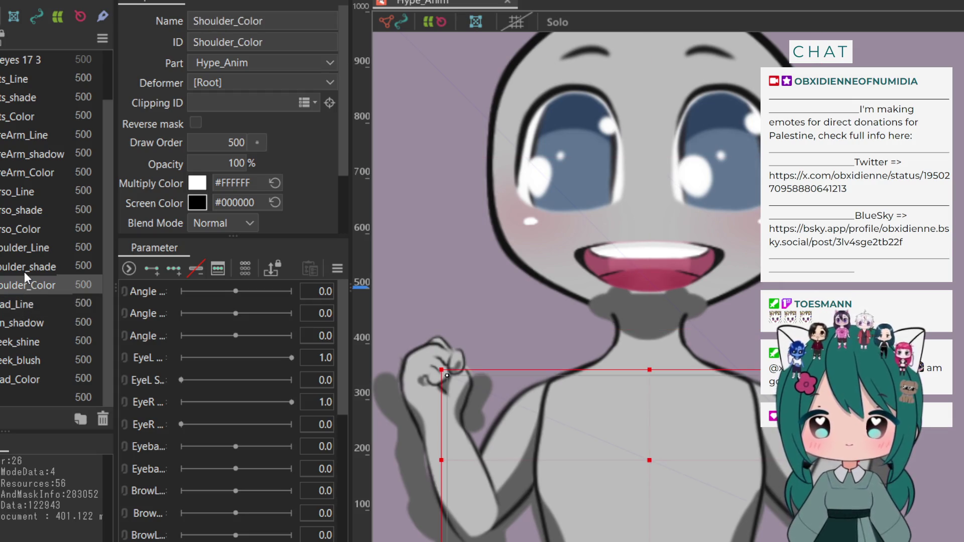
pyautogui.click(24, 271)
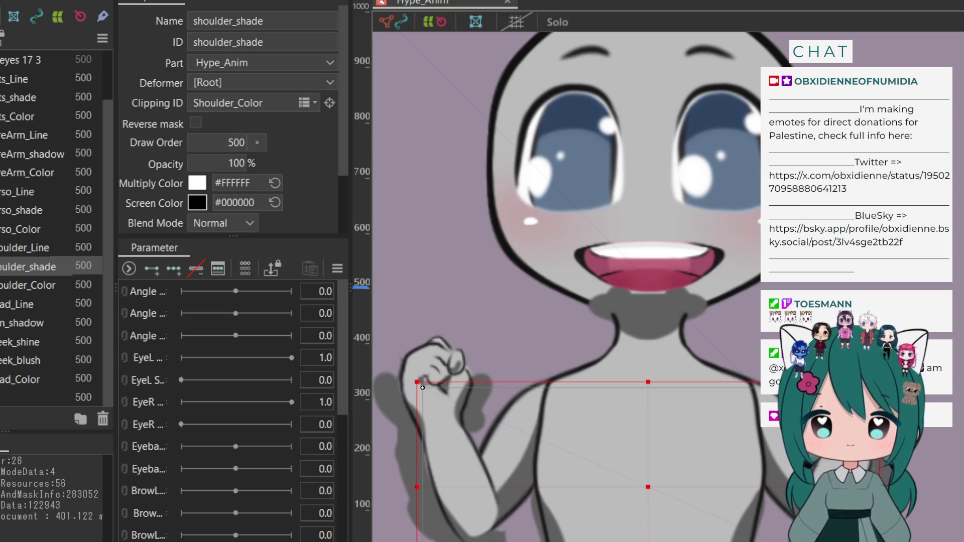
pyautogui.click(18, 247)
pyautogui.click(38, 228)
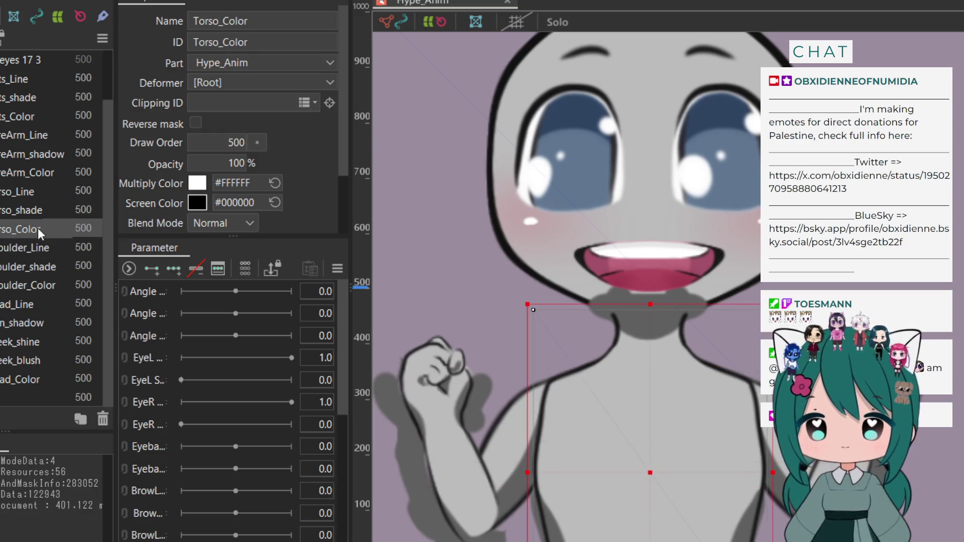
pyautogui.click(34, 210)
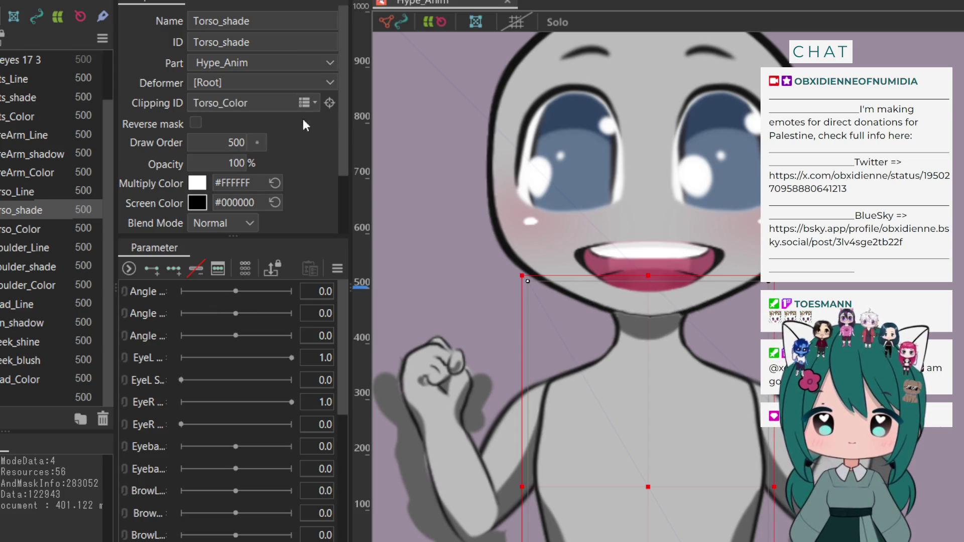
pyautogui.click(15, 191)
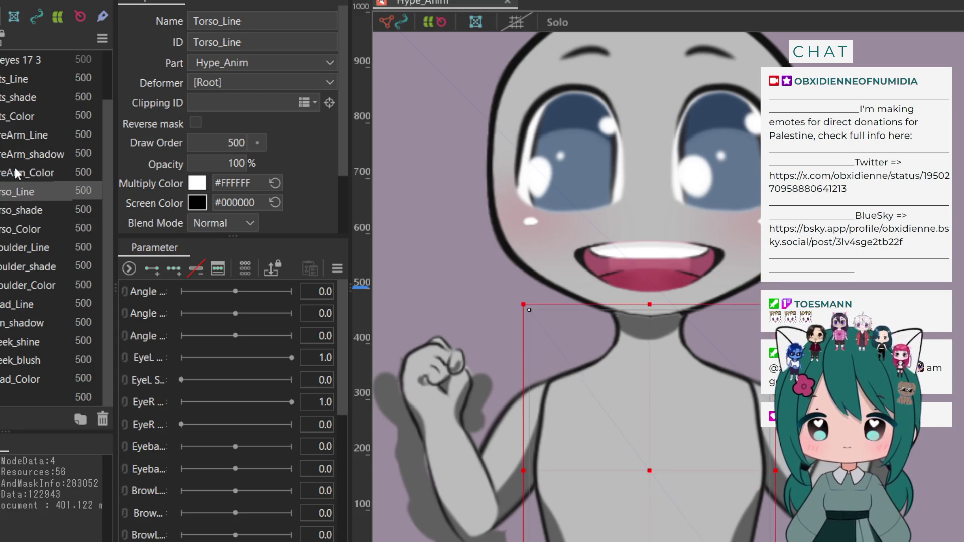
# Clip ForeArm_shadow to ForeArm_Color and Fists_shade to Fists_Color
pyautogui.click(20, 173)
pyautogui.click(20, 155)
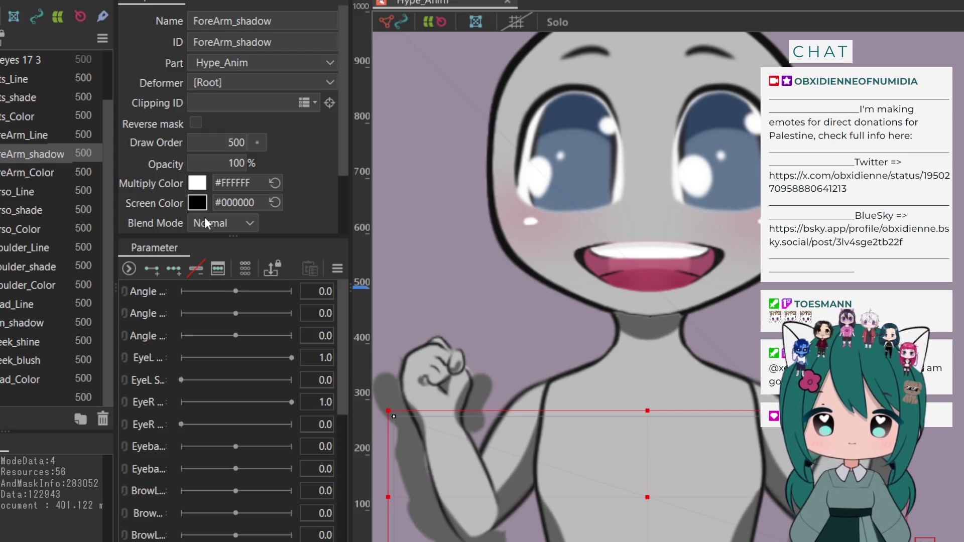
pyautogui.write('ForeArm_Color')
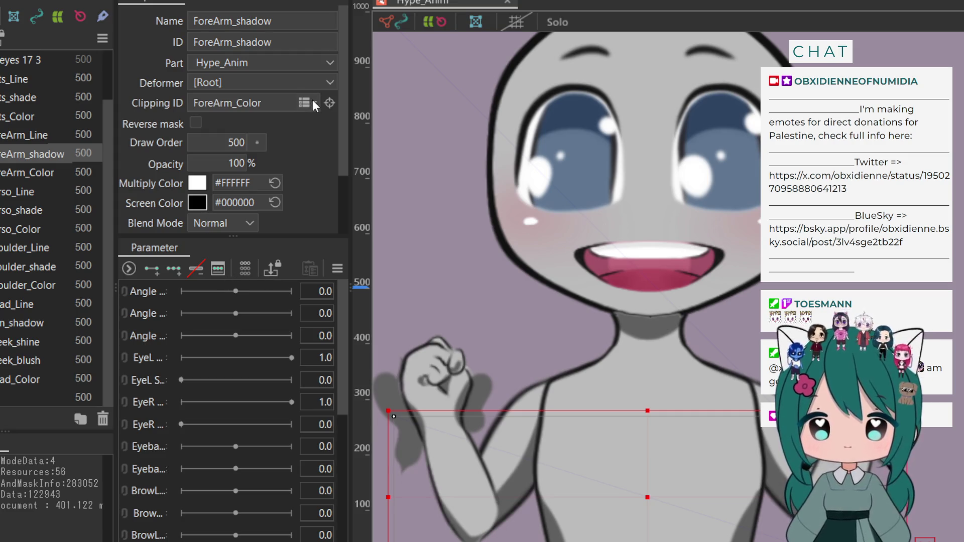
pyautogui.scroll(3, 34, 168)
pyautogui.click(31, 152)
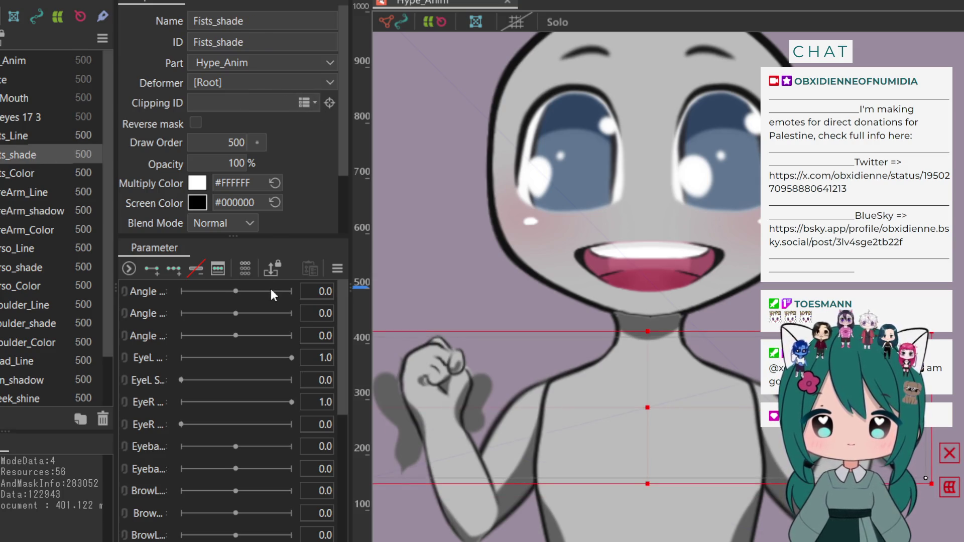
pyautogui.write('Fists_Color')
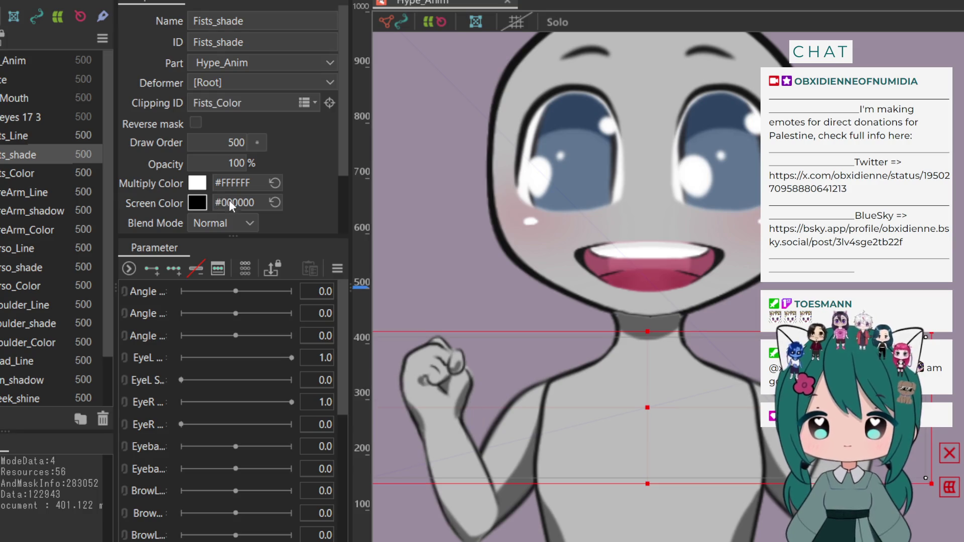
pyautogui.scroll(-3, 570, 174)
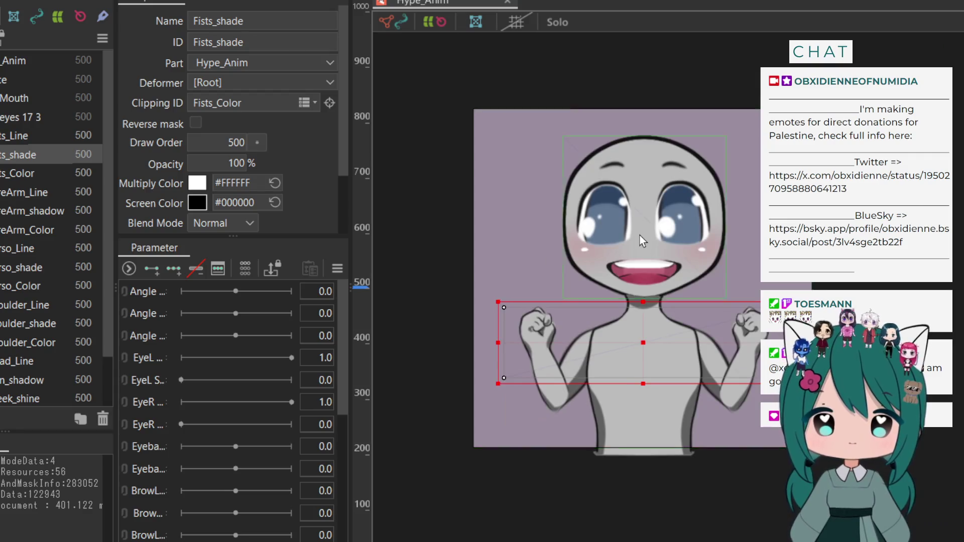
# Review the clipping of Torso_shade, Torso_Line, ForeArm_Color, Torso_Color and Shoulder_Line
pyautogui.scroll(5, 640, 236)
pyautogui.scroll(-2, 640, 236)
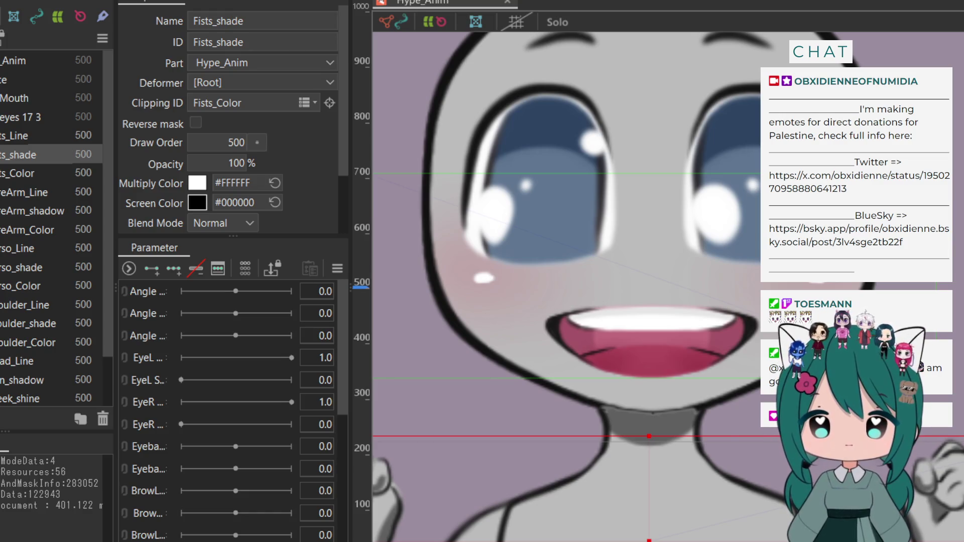
pyautogui.click(5, 269)
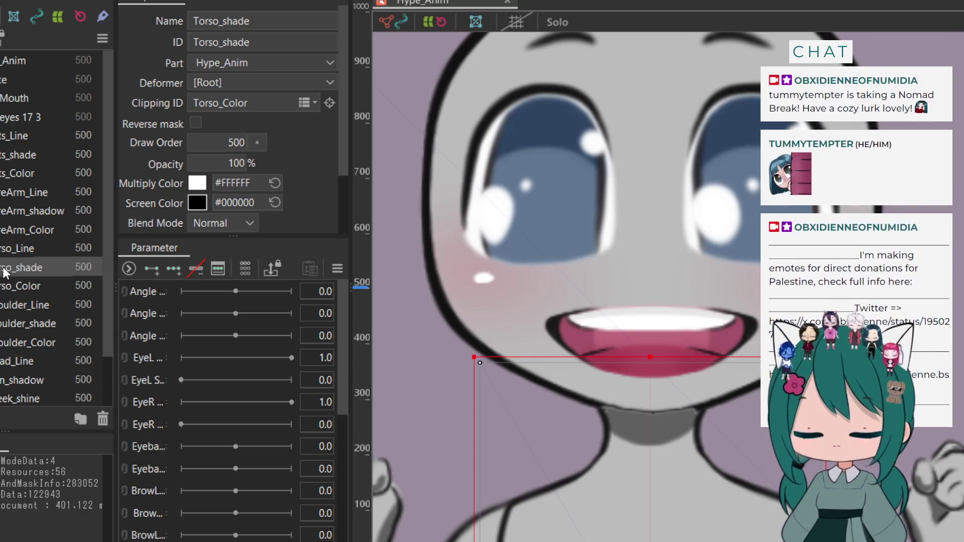
pyautogui.scroll(-3, 17, 316)
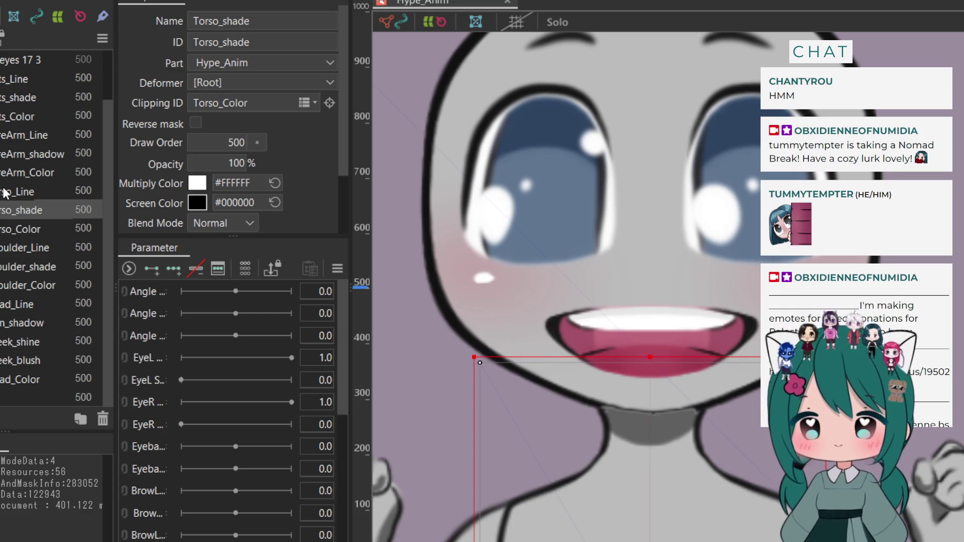
pyautogui.click(4, 192)
pyautogui.click(7, 174)
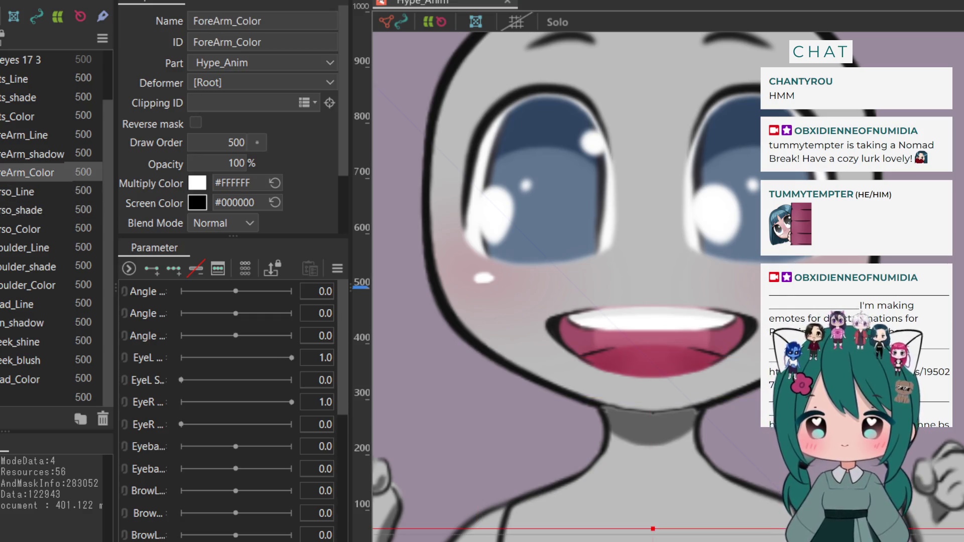
pyautogui.click(4, 193)
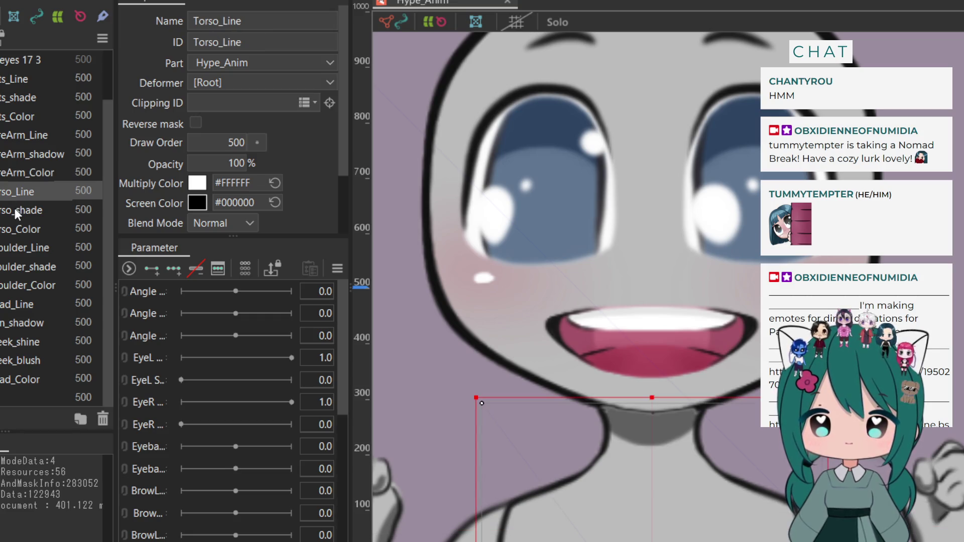
pyautogui.click(13, 209)
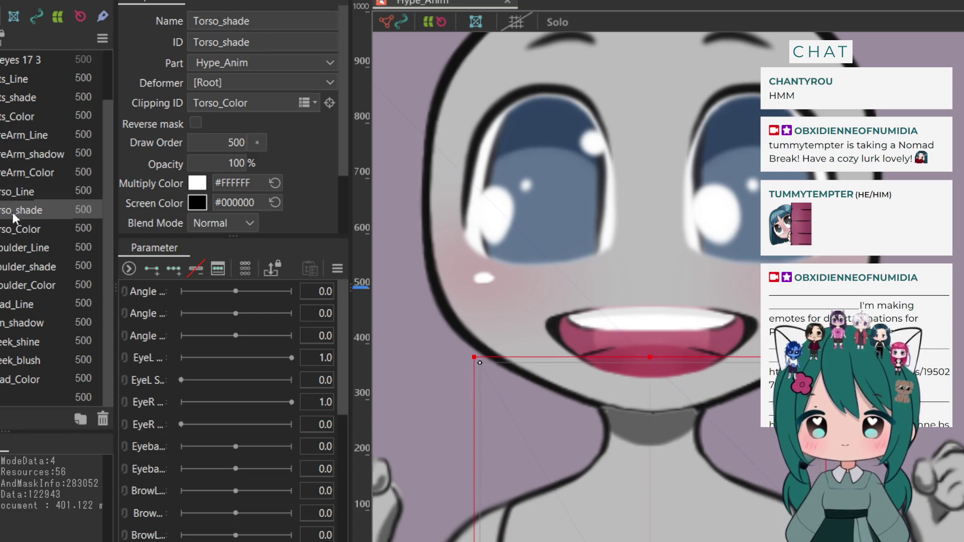
pyautogui.click(11, 229)
pyautogui.click(10, 247)
pyautogui.click(10, 229)
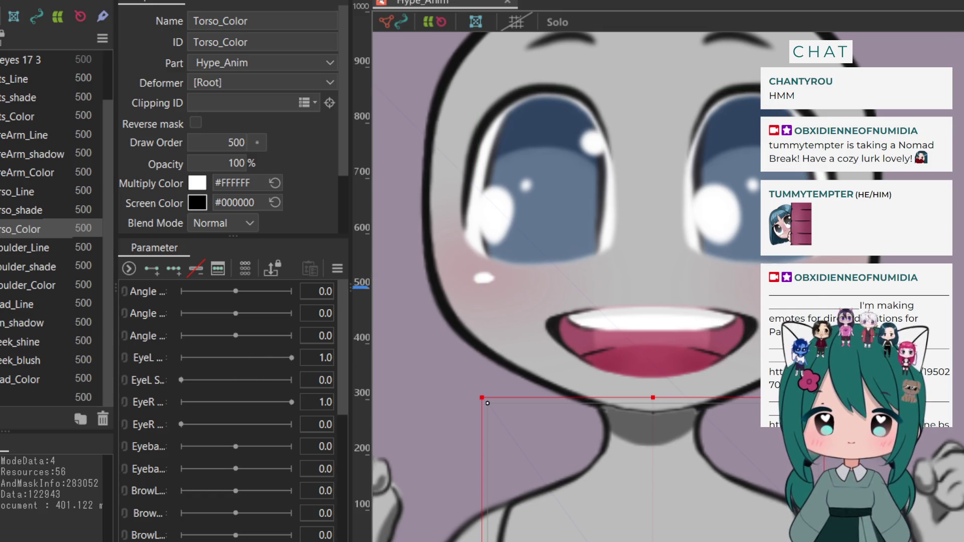
# Drag Torso_shade below Shoulder_Color, then back directly above Torso_Color
pyautogui.click(15, 248)
pyautogui.click(22, 211)
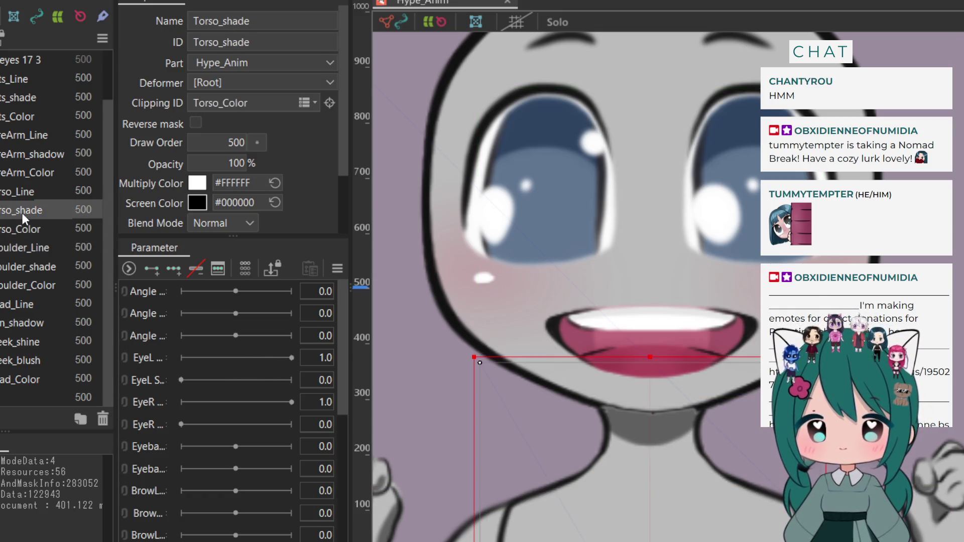
pyautogui.moveTo(22, 213); pyautogui.dragTo(11, 277)
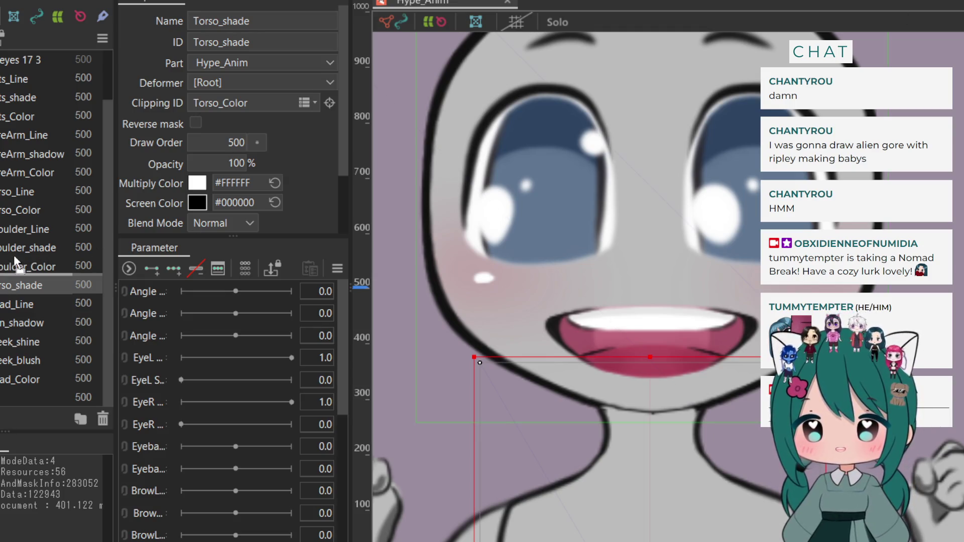
pyautogui.moveTo(15, 261)
pyautogui.mouseDown()
pyautogui.moveTo(2, 271)
pyautogui.moveTo(15, 243)
pyautogui.moveTo(8, 202)
pyautogui.mouseUp()
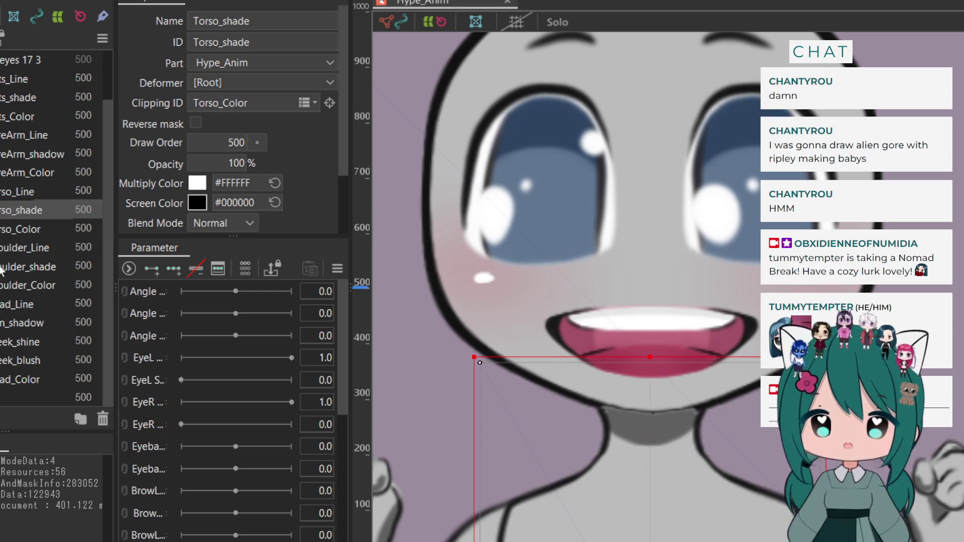
pyautogui.click(2, 374)
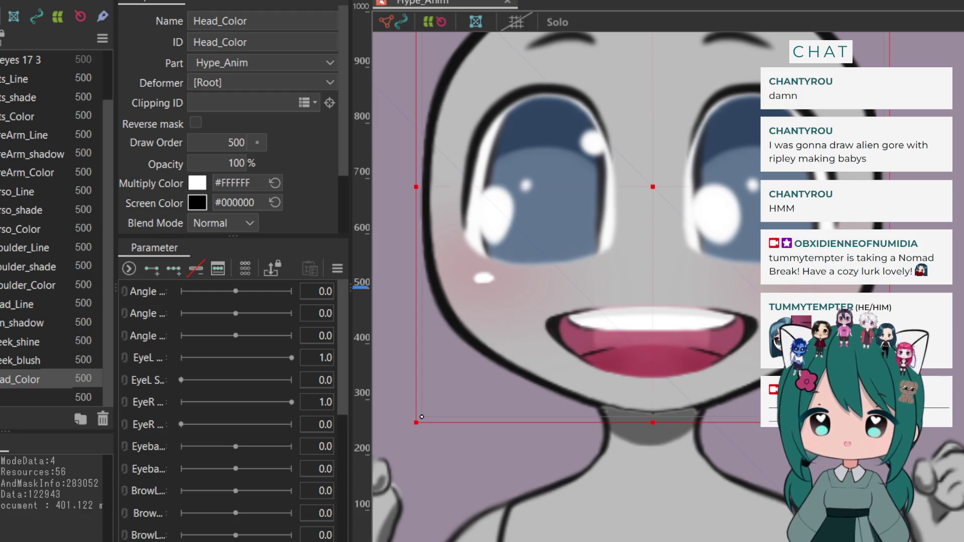
# Multi-select Head_Color, cheek_blush, cheek_shine, chin_shadow and Head_Line and drag them above Torso_Line
pyautogui.keyDown('ctrl'); pyautogui.click(3, 360); pyautogui.keyUp('ctrl')
pyautogui.keyDown('ctrl'); pyautogui.click(4, 341); pyautogui.keyUp('ctrl')
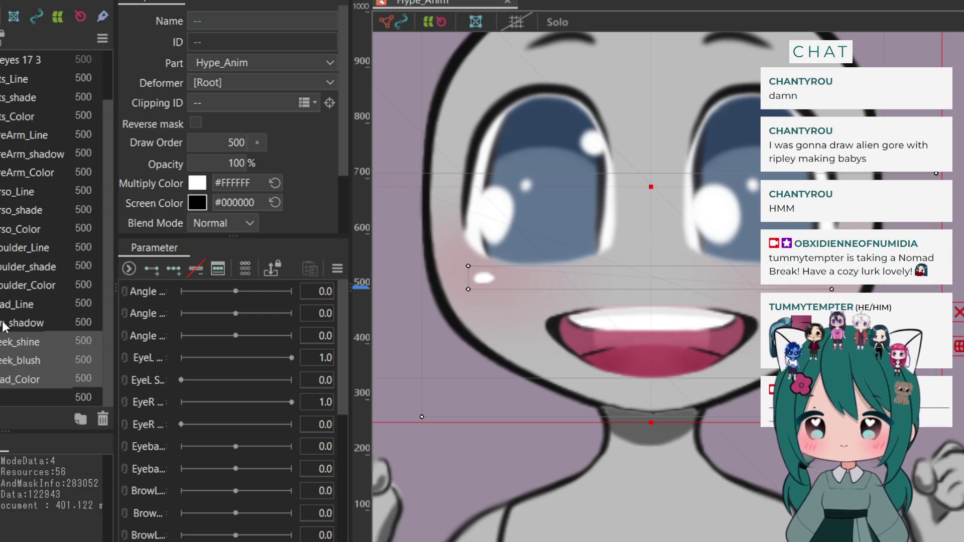
pyautogui.keyDown('ctrl'); pyautogui.click(4, 324); pyautogui.keyUp('ctrl')
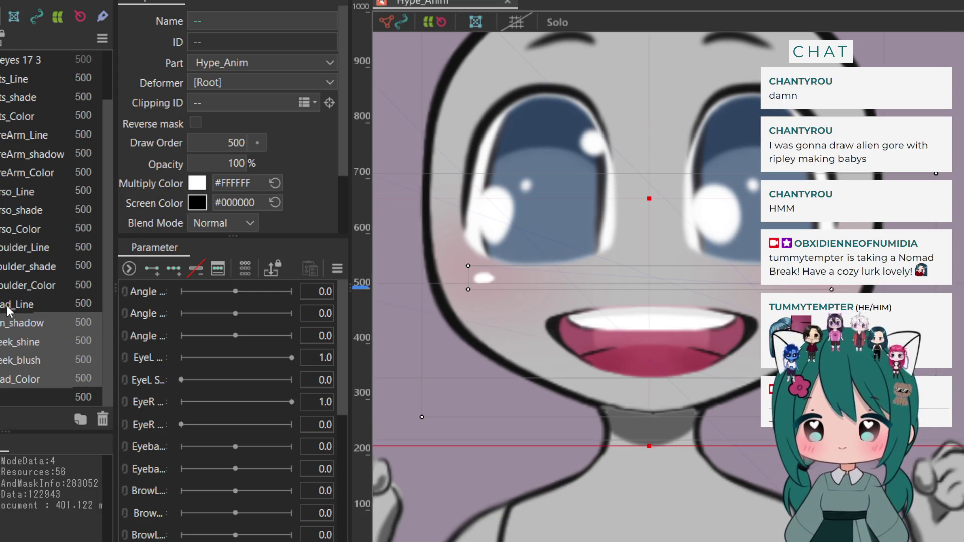
pyautogui.keyDown('ctrl'); pyautogui.click(5, 305); pyautogui.keyUp('ctrl')
pyautogui.moveTo(5, 304); pyautogui.dragTo(17, 188)
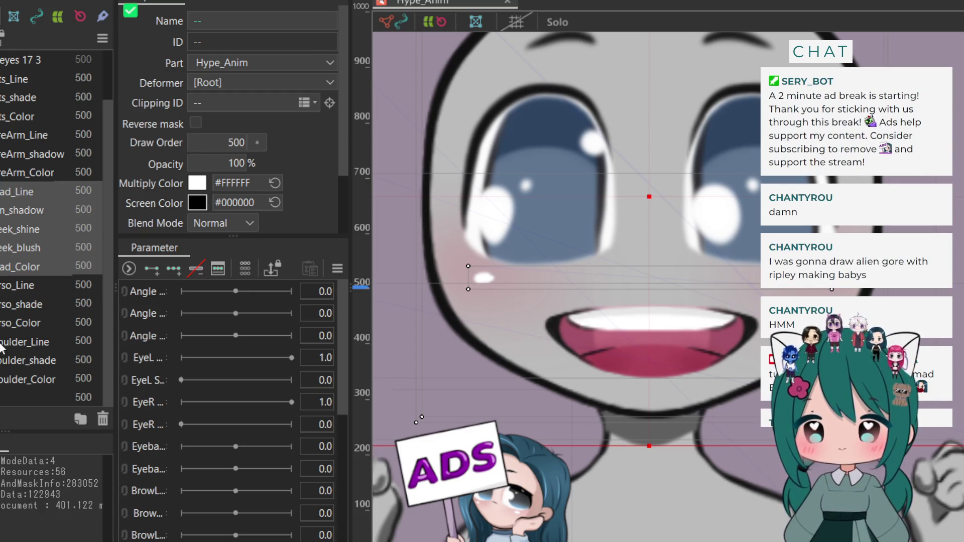
pyautogui.scroll(1, 1, 346)
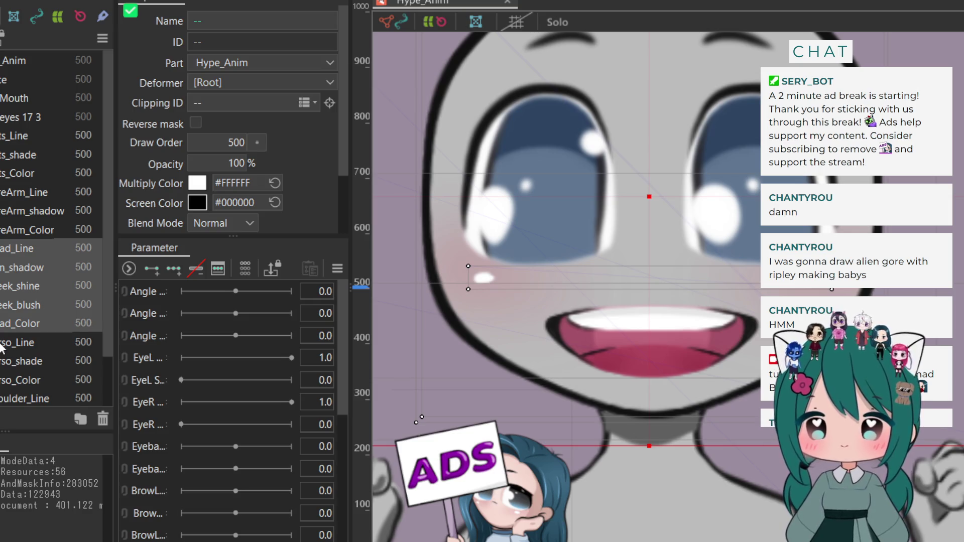
pyautogui.scroll(-1, 1, 346)
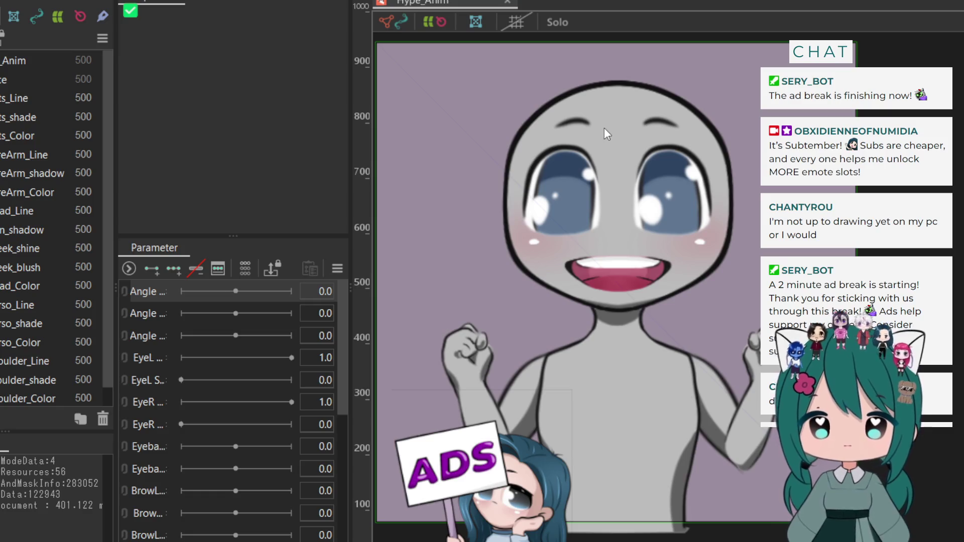
# Select the face, the Jump parameter, the torso-and-arm mesh and the mouth in turn to inspect them
pyautogui.click(572, 194)
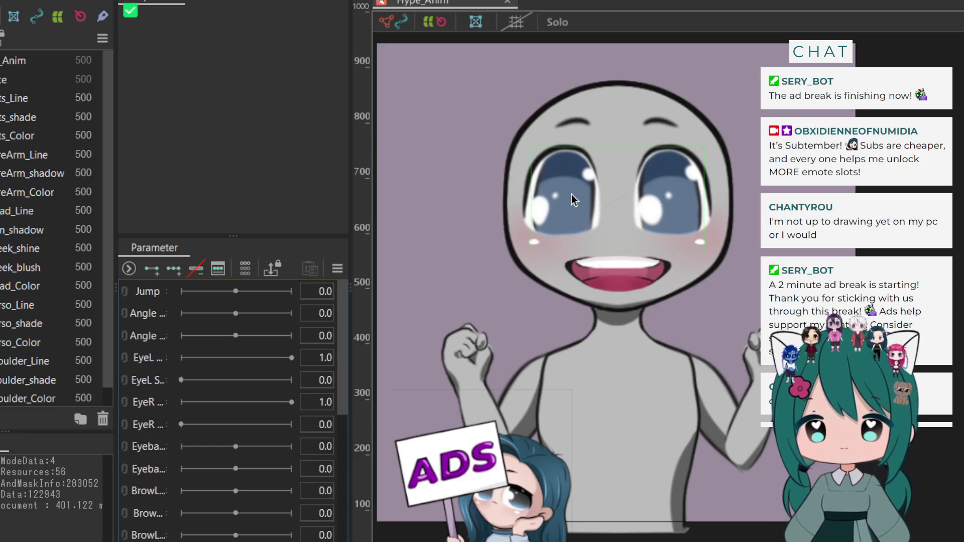
pyautogui.click(151, 293)
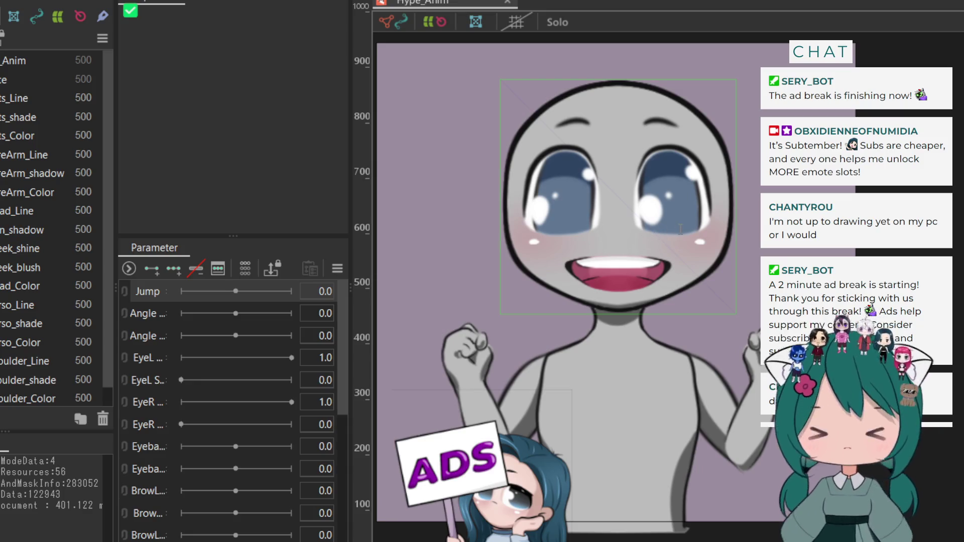
pyautogui.click(519, 371)
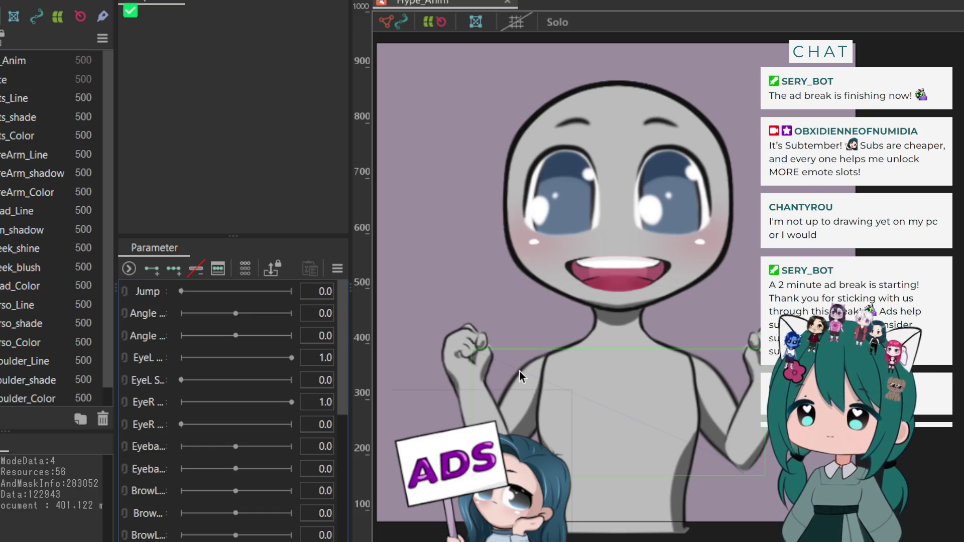
pyautogui.click(502, 343)
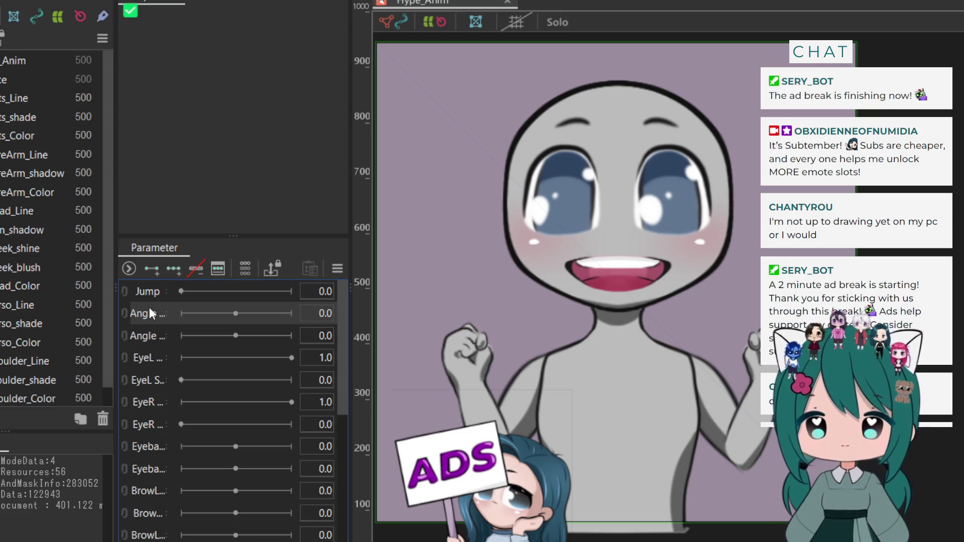
pyautogui.scroll(-5, 155, 450)
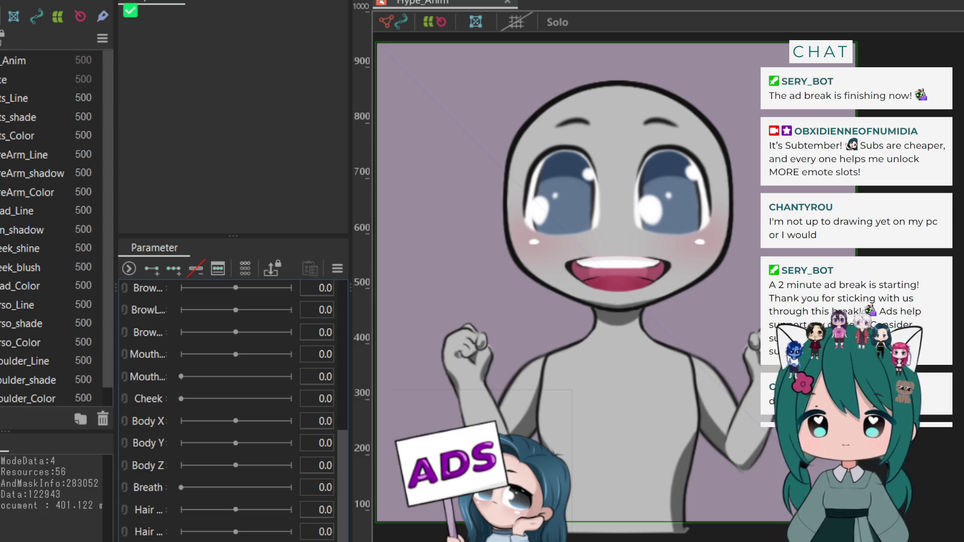
pyautogui.scroll(5, 208, 355)
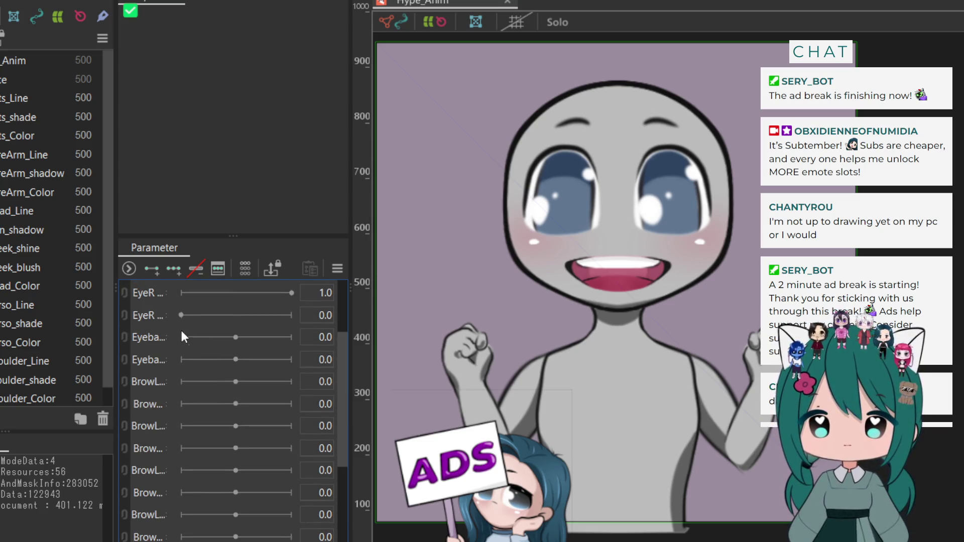
pyautogui.click(611, 283)
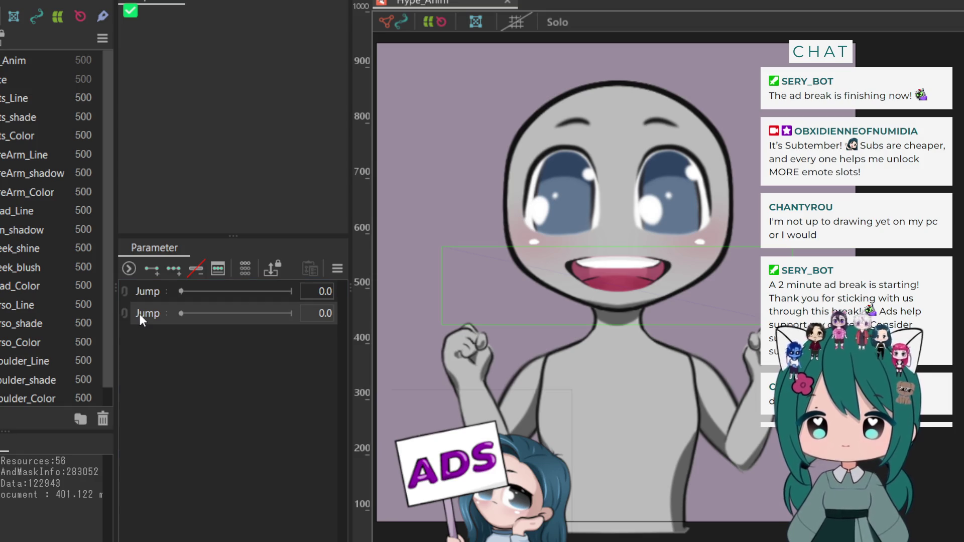
pyautogui.click(575, 318)
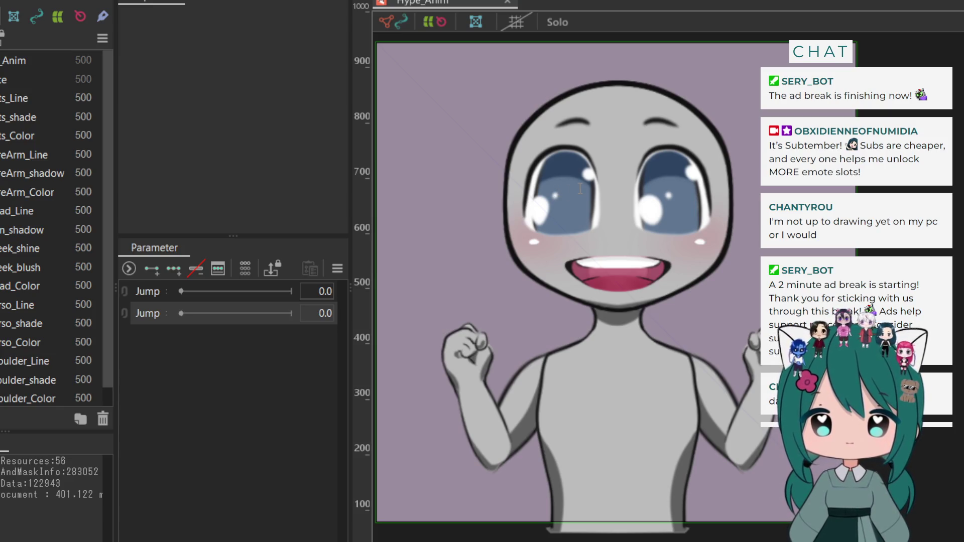
# Name the second parameter Smile and select all mouth layers in the Face part, mouth_edges to the base
pyautogui.click(518, 376)
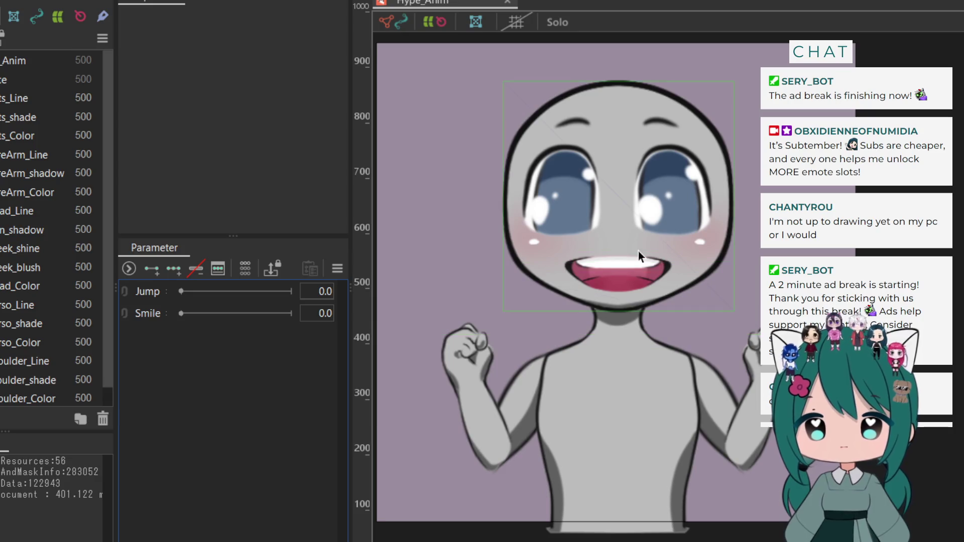
pyautogui.click(3, 80)
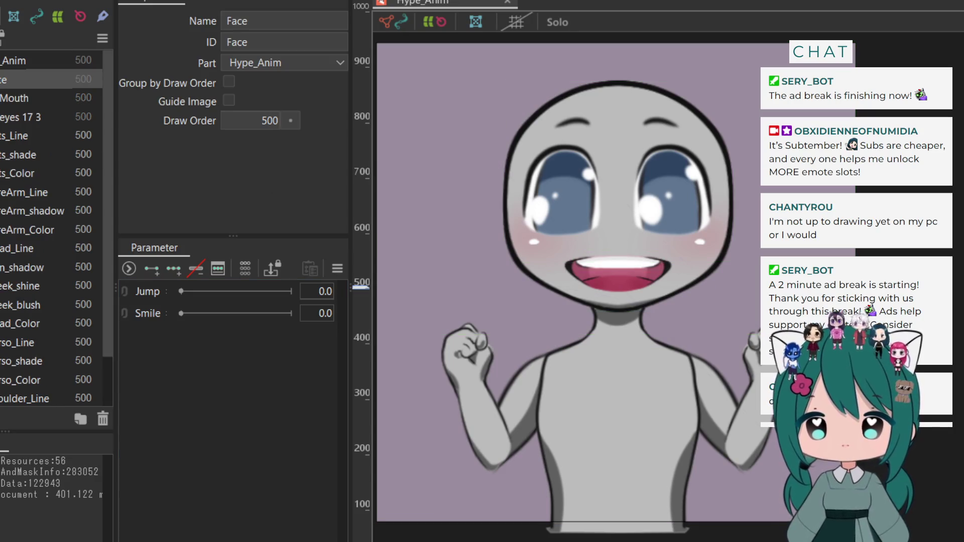
pyautogui.click(15, 98)
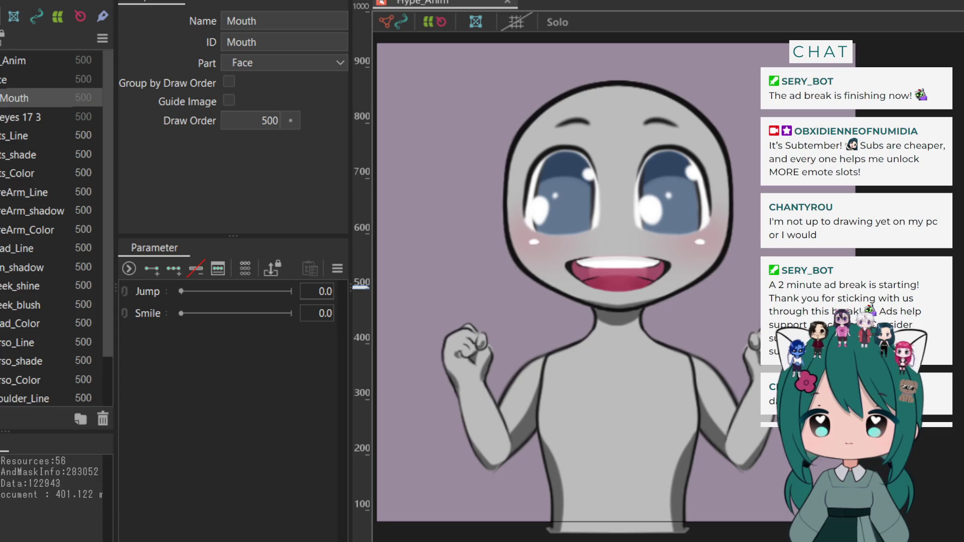
pyautogui.press('Right')
pyautogui.click(31, 115)
pyautogui.keyDown('ctrl'); pyautogui.click(26, 136); pyautogui.keyUp('ctrl')
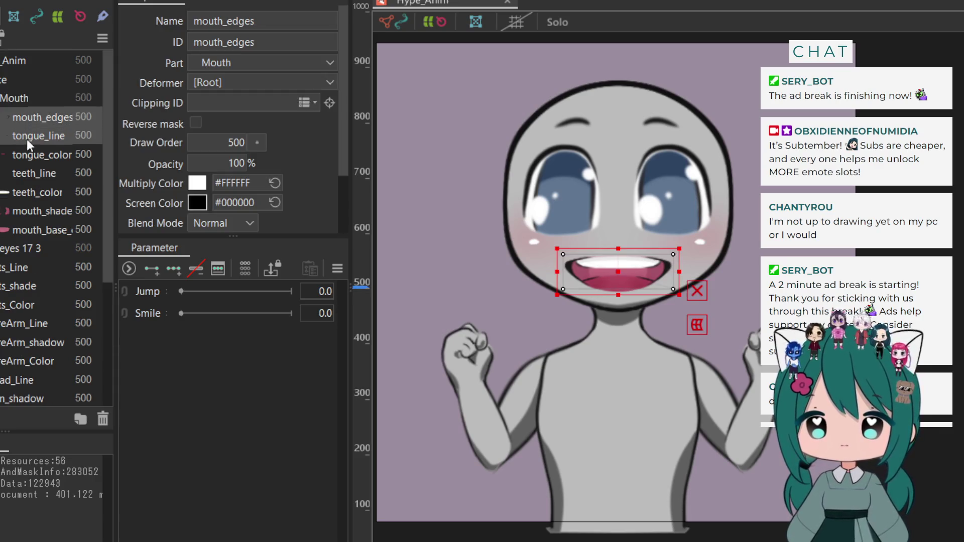
pyautogui.keyDown('ctrl'); pyautogui.click(26, 173); pyautogui.keyUp('ctrl')
pyautogui.keyDown('ctrl'); pyautogui.click(27, 160); pyautogui.keyUp('ctrl')
pyautogui.keyDown('ctrl'); pyautogui.click(20, 194); pyautogui.keyUp('ctrl')
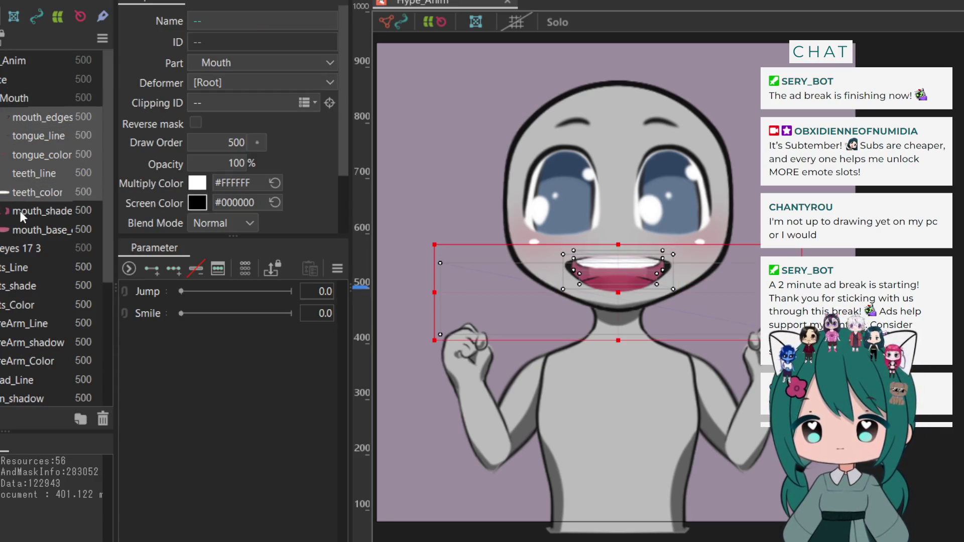
pyautogui.keyDown('ctrl'); pyautogui.click(20, 211); pyautogui.keyUp('ctrl')
pyautogui.keyDown('ctrl'); pyautogui.click(19, 227); pyautogui.keyUp('ctrl')
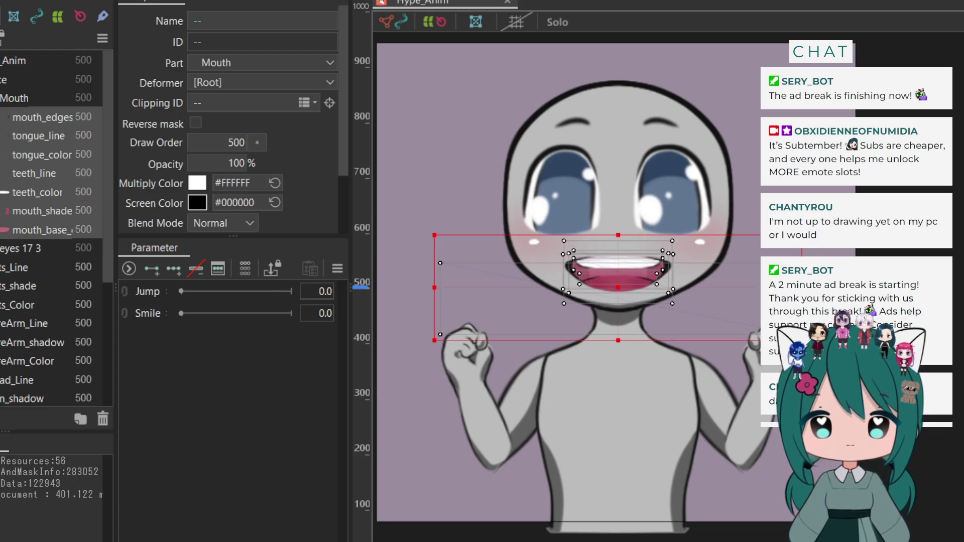
# Nudge, narrow and shrink the mouth deformer, then select the Torso_Color layer
pyautogui.press('Left')
pyautogui.press('Left')
pyautogui.press('Left')
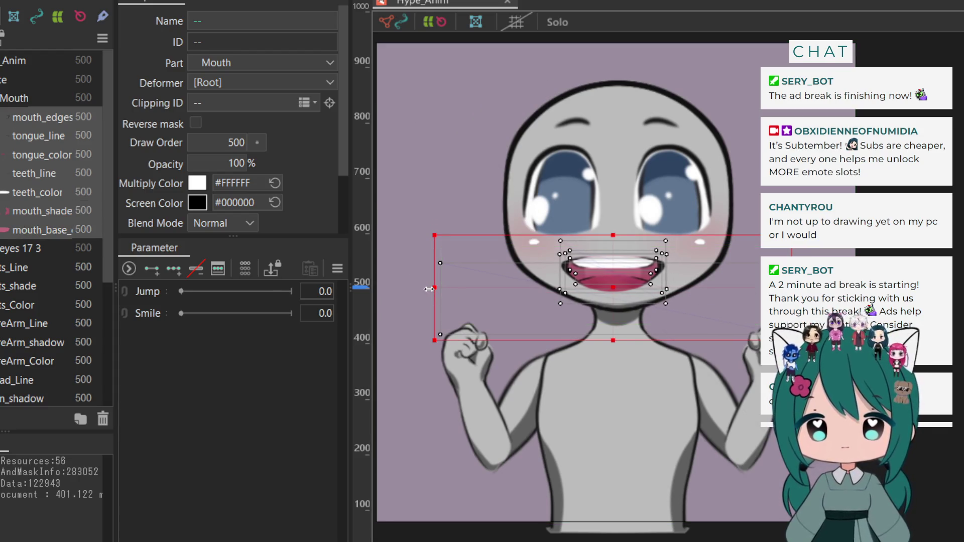
pyautogui.moveTo(429, 289); pyautogui.dragTo(442, 289)
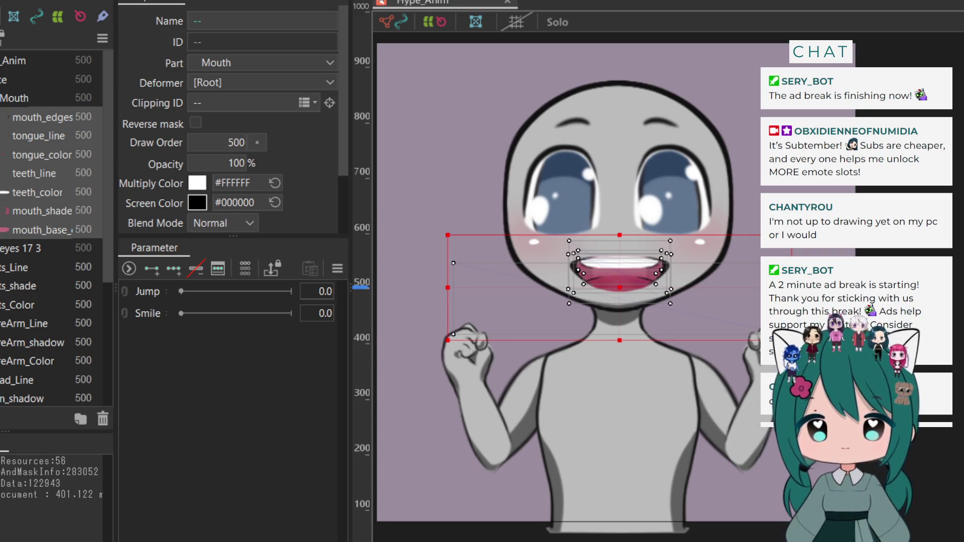
pyautogui.moveTo(447, 287)
pyautogui.mouseDown()
pyautogui.moveTo(480, 286)
pyautogui.moveTo(470, 288)
pyautogui.mouseUp()
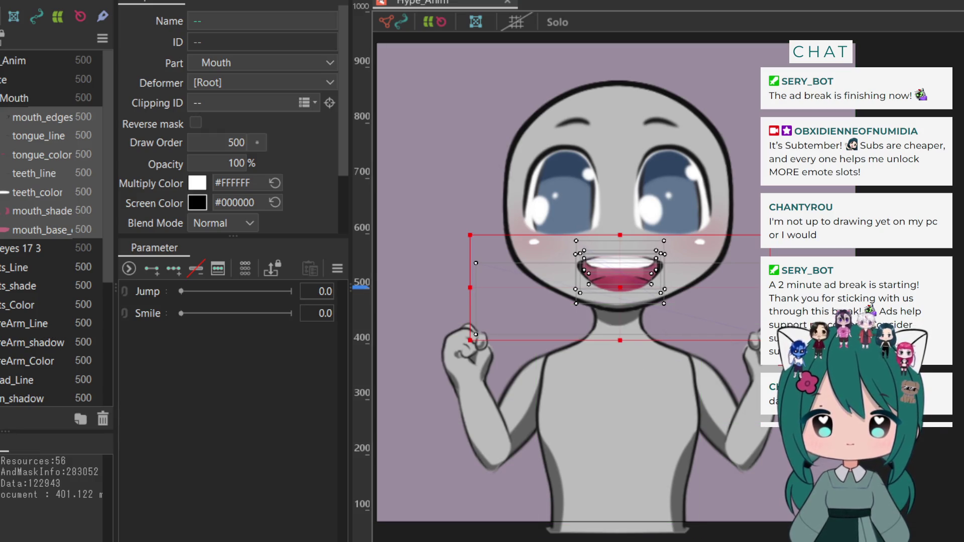
pyautogui.moveTo(769, 340); pyautogui.dragTo(720, 324)
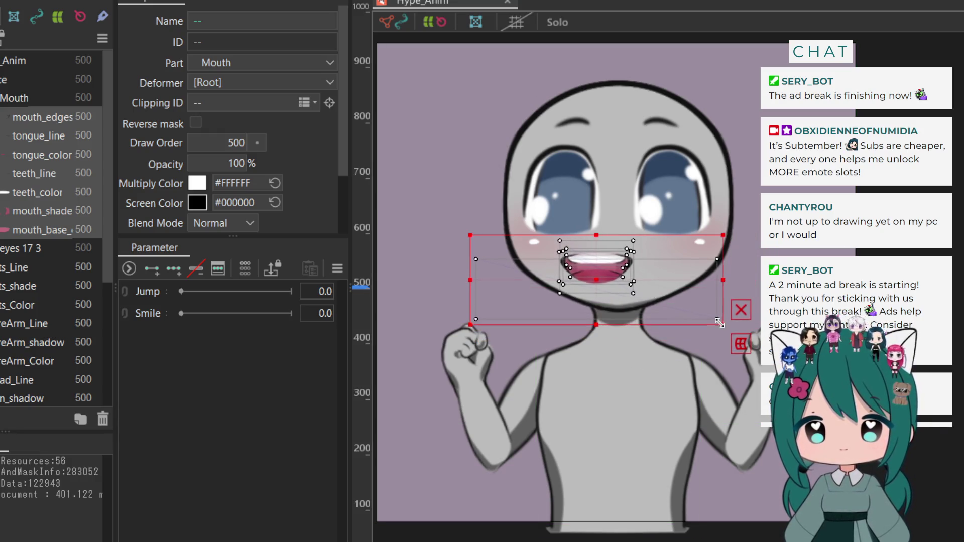
pyautogui.moveTo(597, 274)
pyautogui.mouseDown()
pyautogui.moveTo(622, 279)
pyautogui.moveTo(617, 271)
pyautogui.mouseUp()
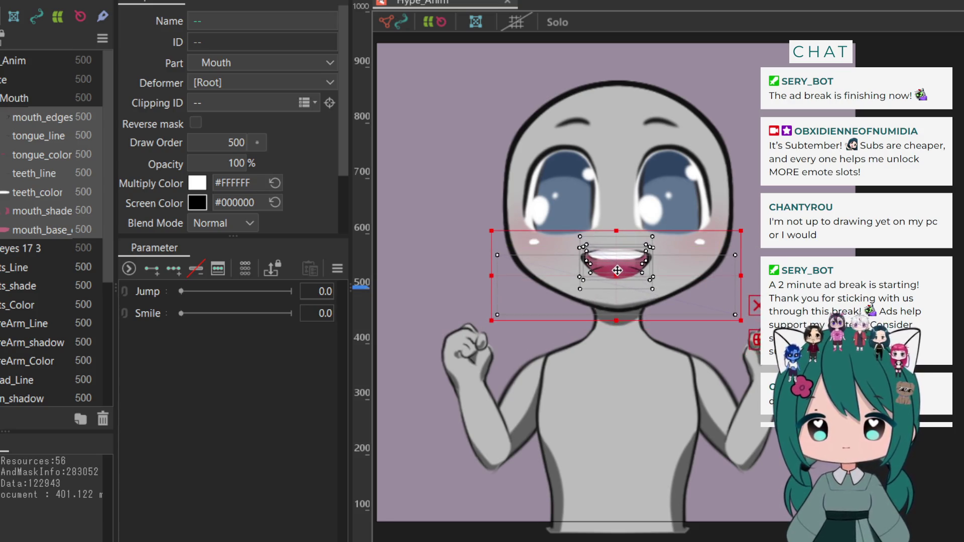
pyautogui.click(622, 355)
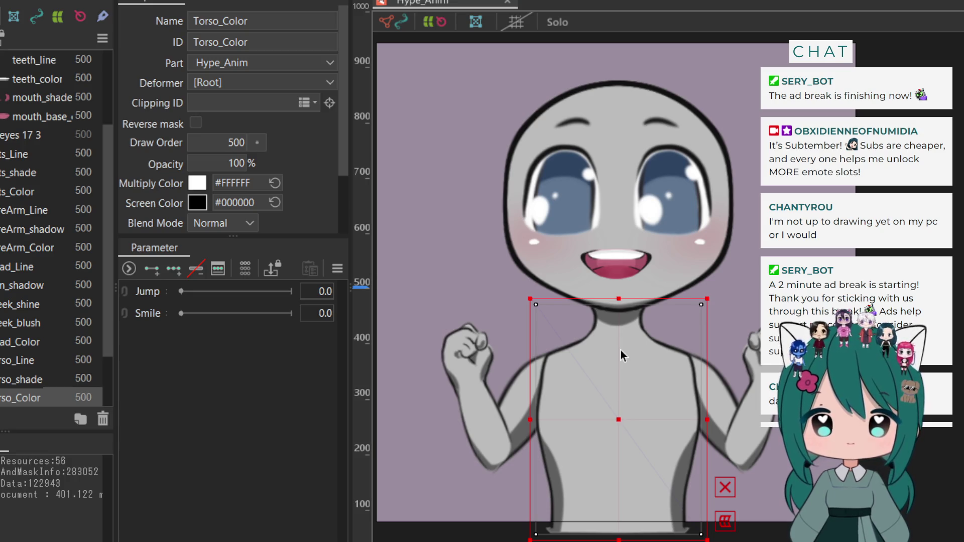
# Undo the mouth resizing to restore the full open smile, keeping the Smile parameter name
pyautogui.hotkey('ctrl', 'z')
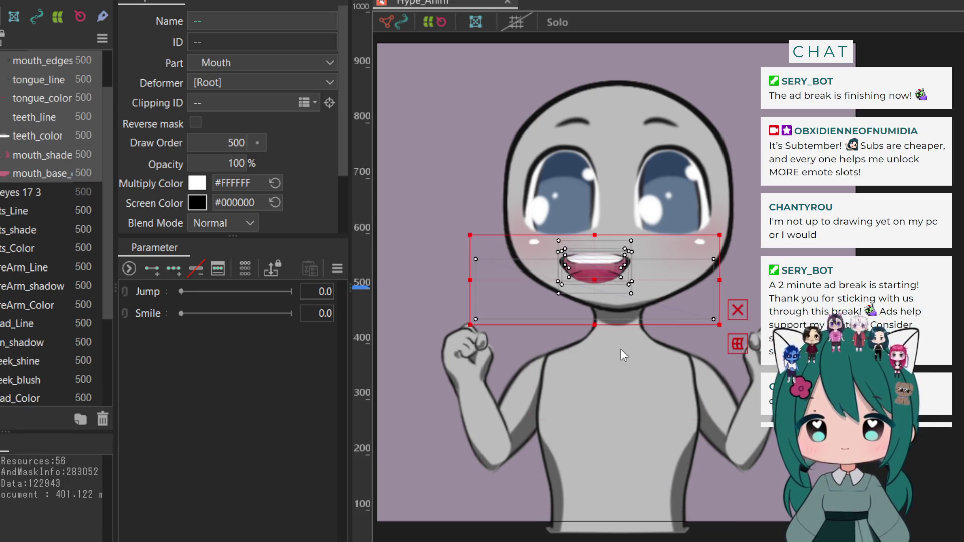
pyautogui.hotkey('ctrl', 'z')
pyautogui.hotkey('ctrl', 'z')
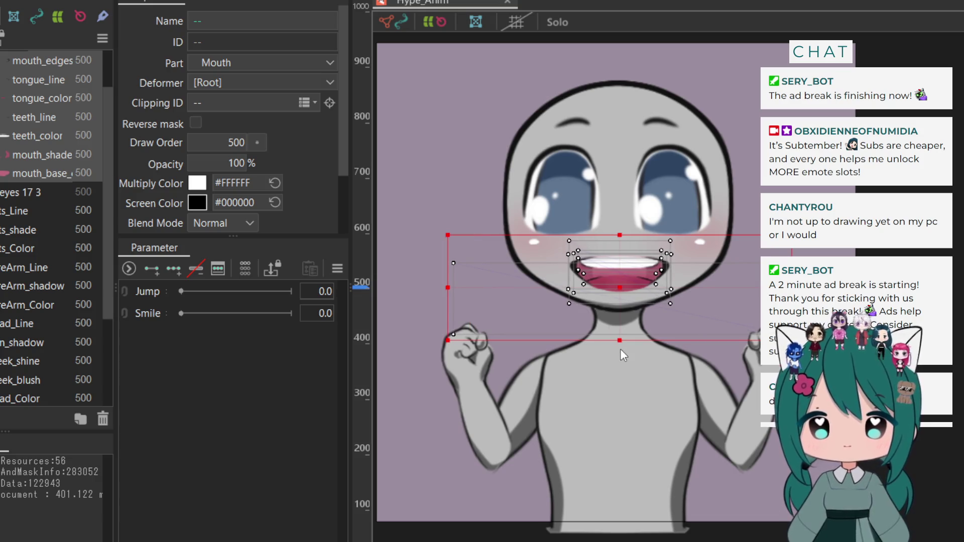
pyautogui.hotkey('ctrl', 'z')
pyautogui.hotkey('ctrl', 'z')
pyautogui.hotkey('ctrl', 'z')
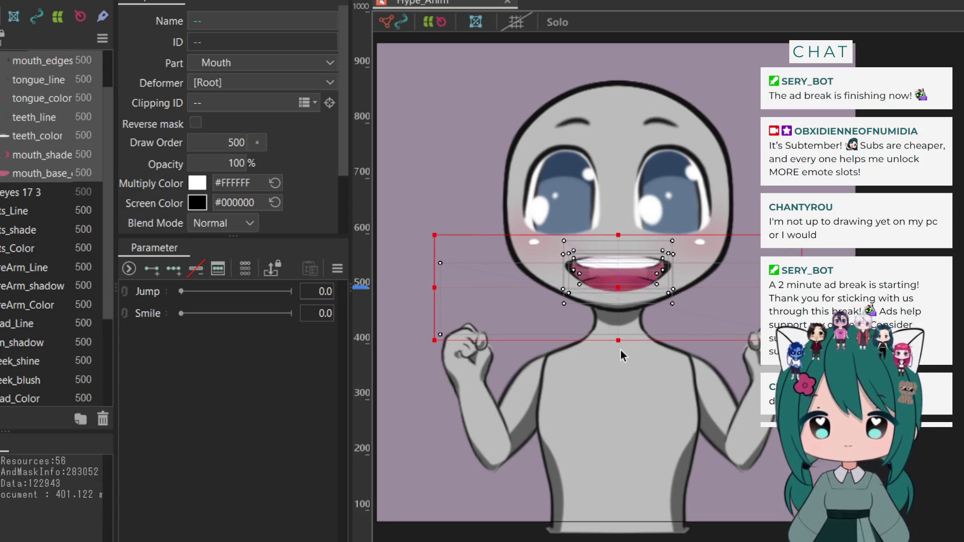
pyautogui.hotkey('ctrl', 'z')
pyautogui.hotkey('ctrl', 'y')
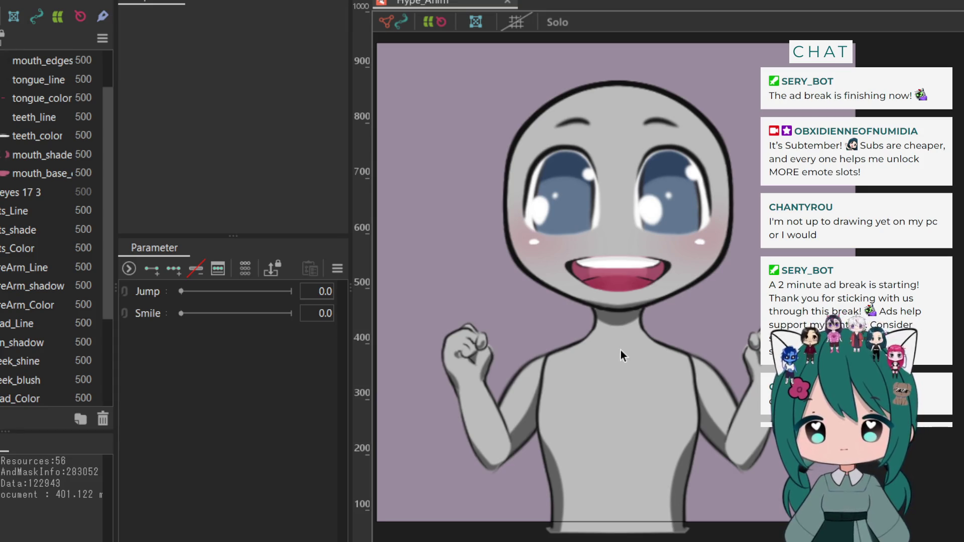
# Shift the mouth layers from mouth_edges to mouth_base_color slightly left, then deselect
pyautogui.click(21, 173)
pyautogui.scroll(1, 22, 144)
pyautogui.keyDown('shift'); pyautogui.click(19, 114); pyautogui.keyUp('shift')
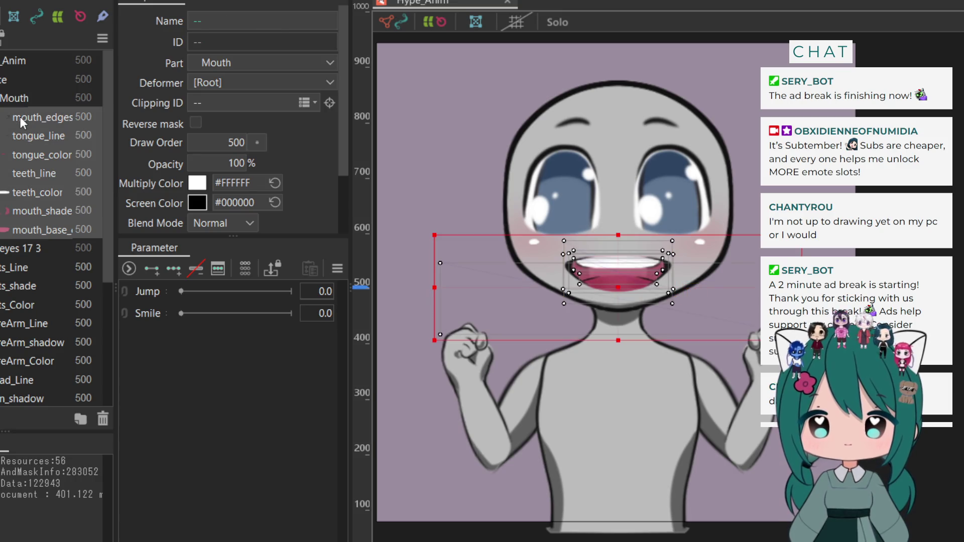
pyautogui.moveTo(619, 272); pyautogui.dragTo(617, 272)
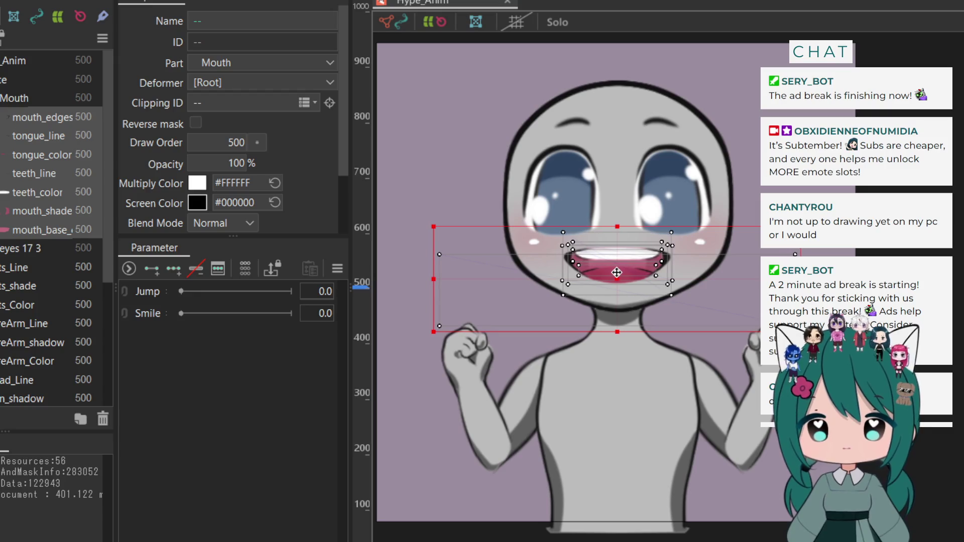
pyautogui.click(609, 105)
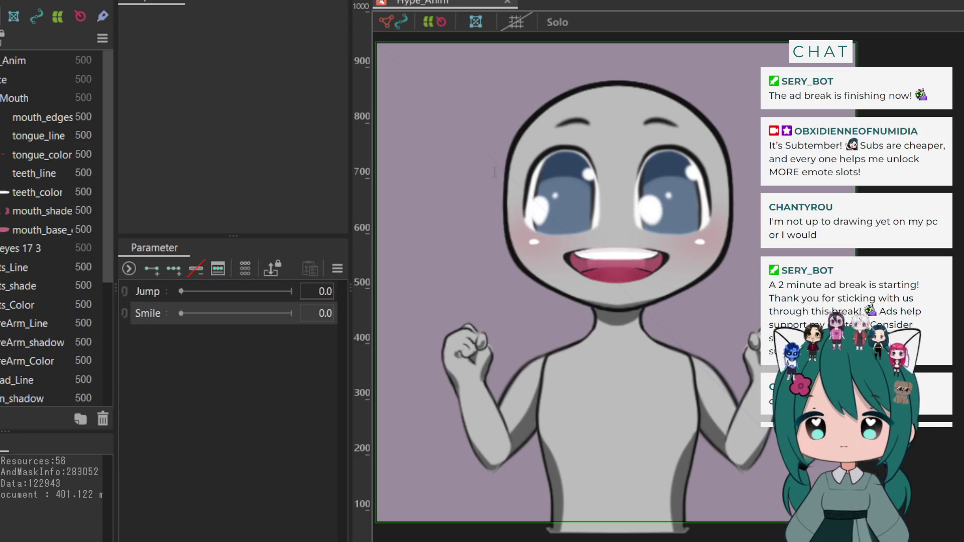
# Bring back the third arm-lift parameter and restore the Smile name on the second parameter
pyautogui.click(594, 191)
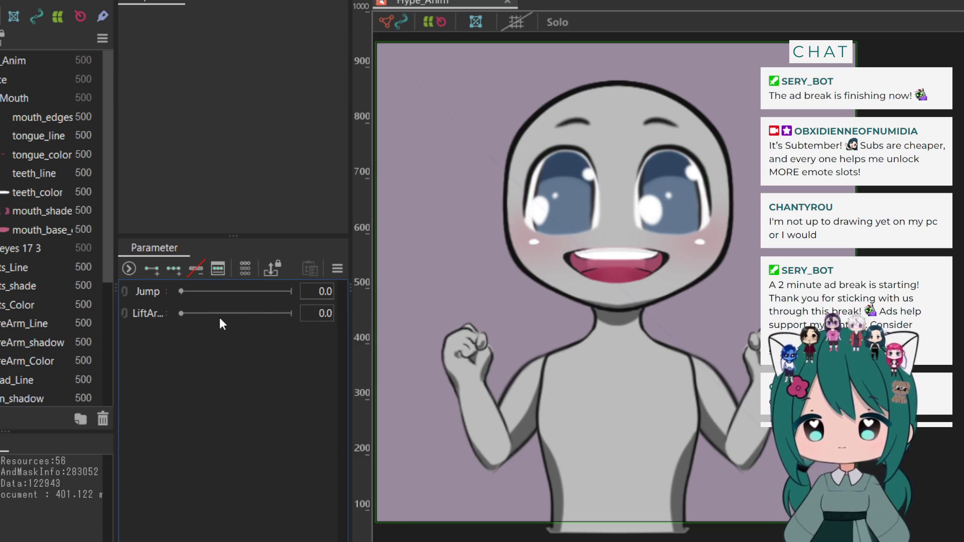
pyautogui.click(142, 313)
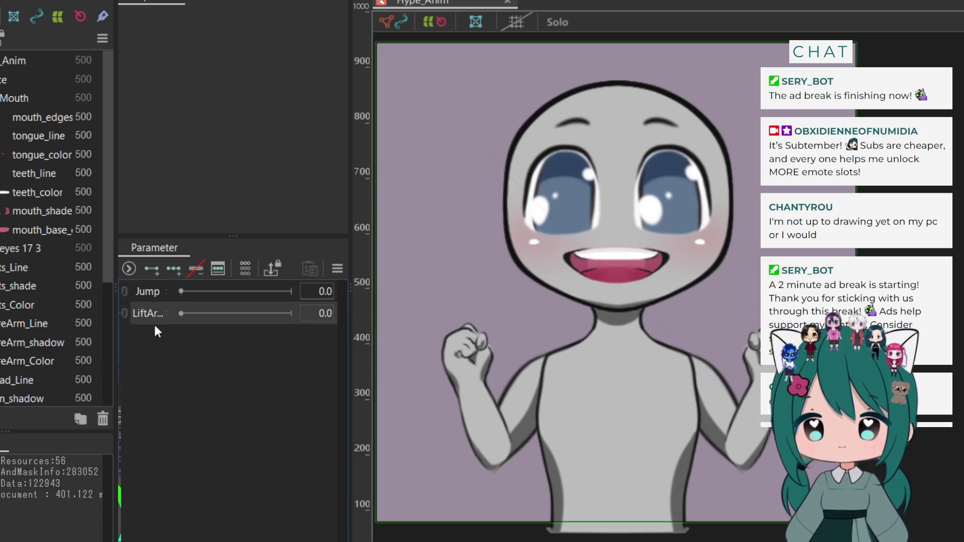
pyautogui.hotkey('ctrl', 'v')
pyautogui.click(148, 314)
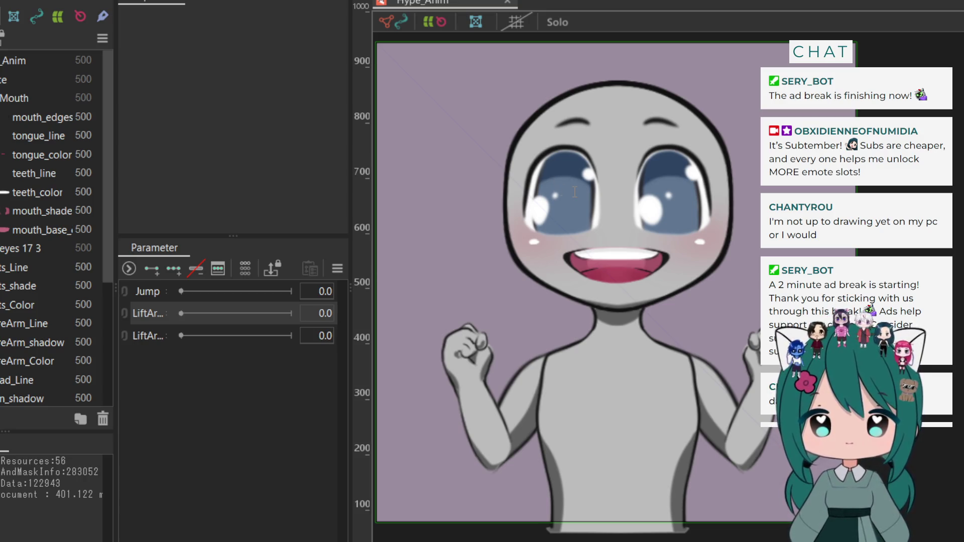
pyautogui.press('Return')
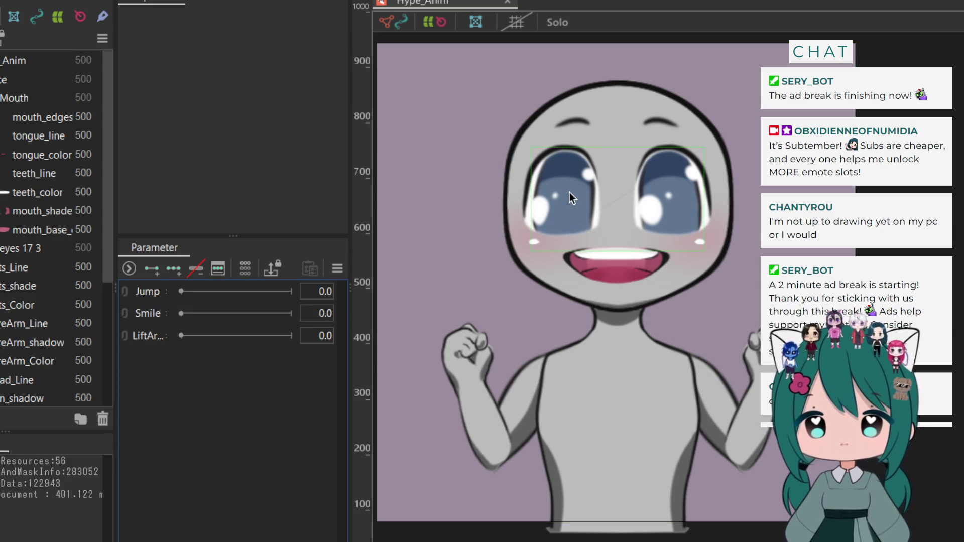
pyautogui.click(146, 295)
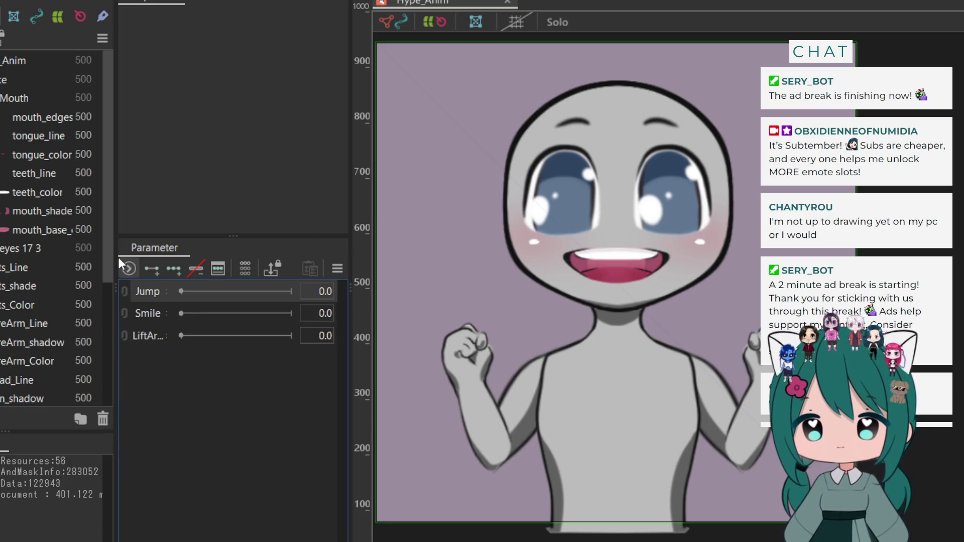
# Widen the Parts list and select the mouth_edges layer
pyautogui.moveTo(114, 256); pyautogui.dragTo(179, 257)
pyautogui.click(29, 116)
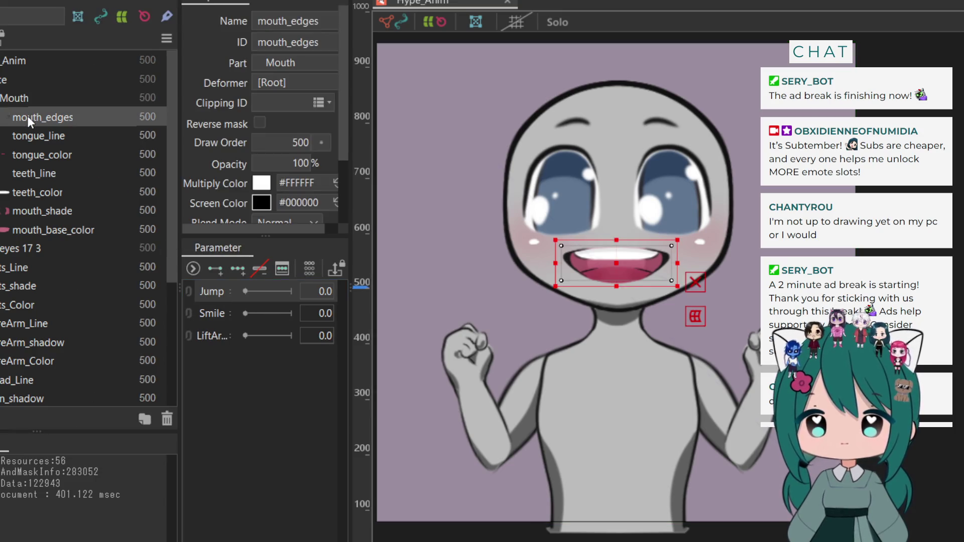
# Select all mouth layers through mouth_base_color, show their meshes, and collapse the Mouth group
pyautogui.keyDown('shift'); pyautogui.click(25, 229); pyautogui.keyUp('shift')
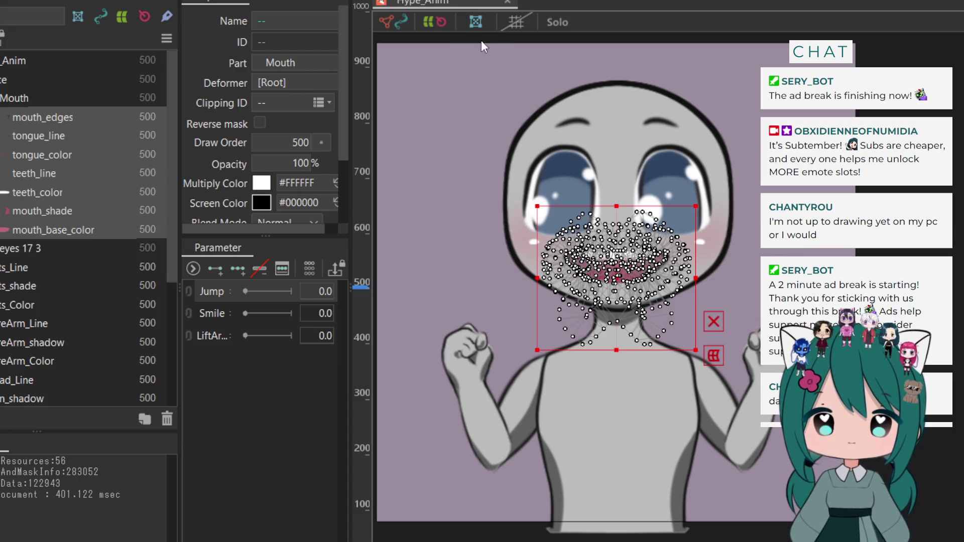
pyautogui.click(505, 22)
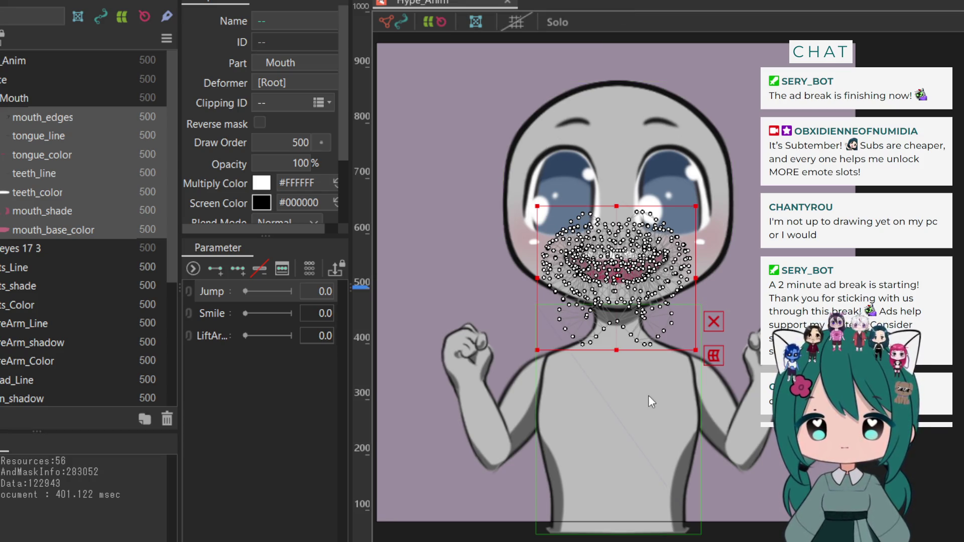
pyautogui.click(1, 98)
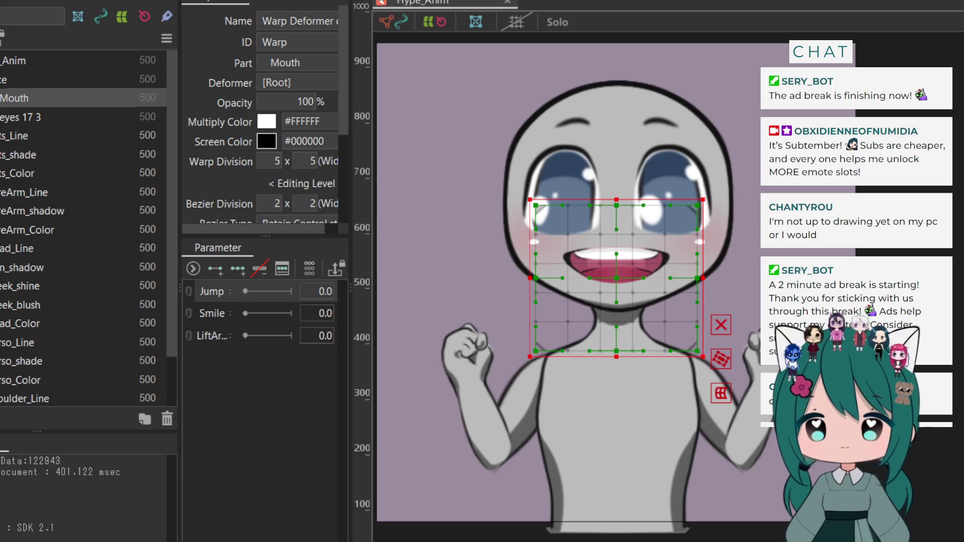
# Select the eye layers from eyebrows to eye_white and wrap them in a warp deformer
pyautogui.click(4, 116)
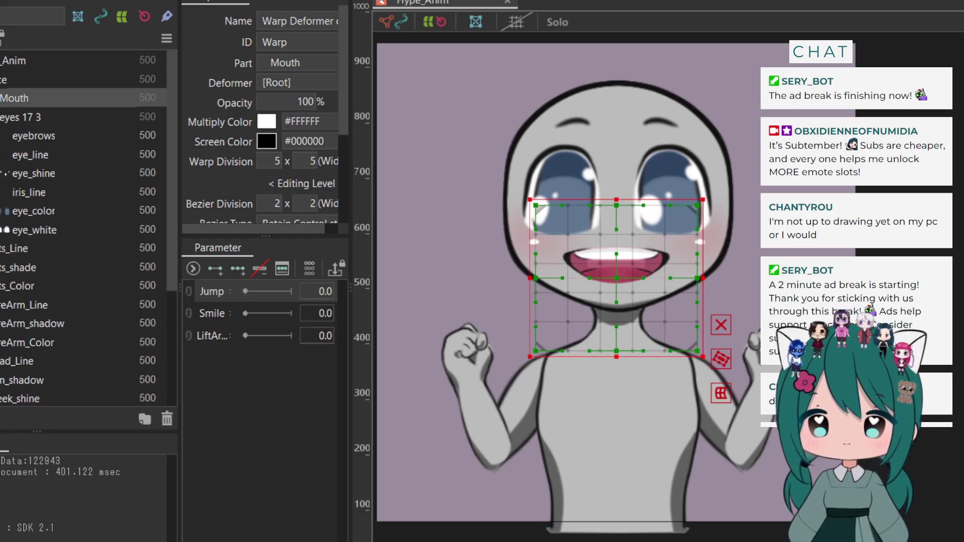
pyautogui.click(29, 138)
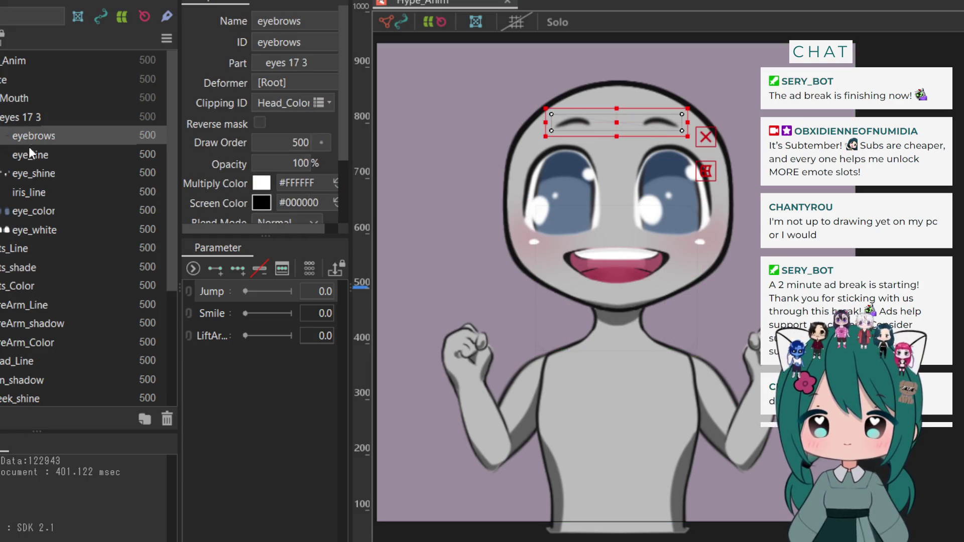
pyautogui.keyDown('shift'); pyautogui.click(26, 230); pyautogui.keyUp('shift')
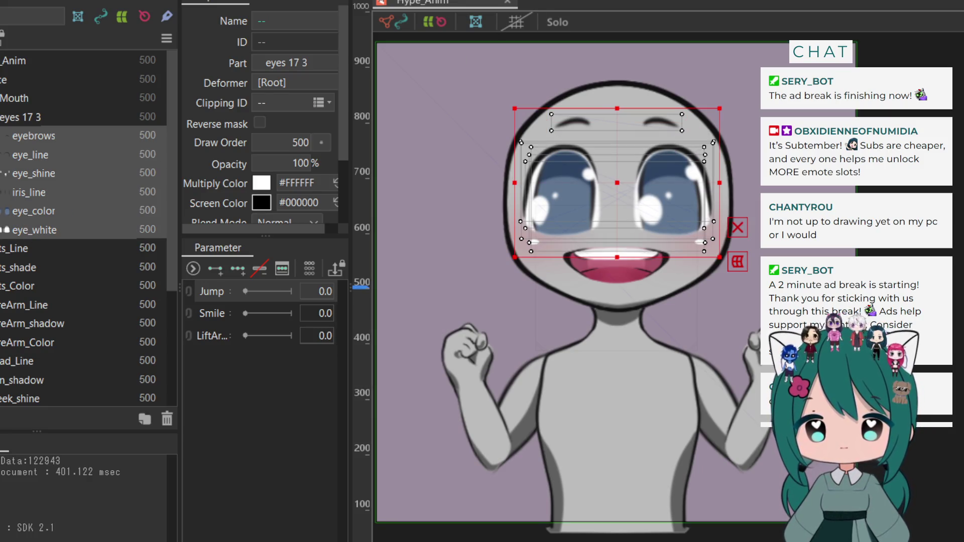
pyautogui.click(507, 19)
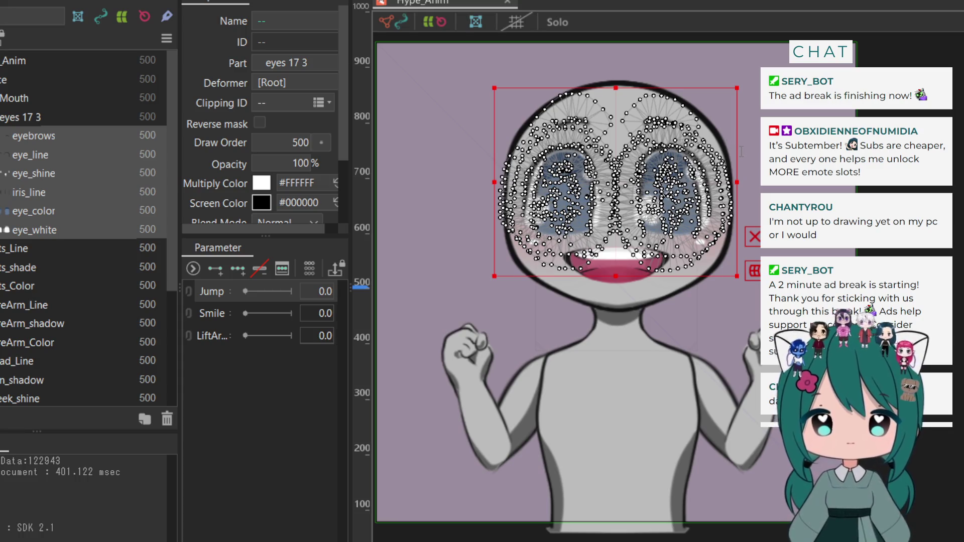
pyautogui.press('Return')
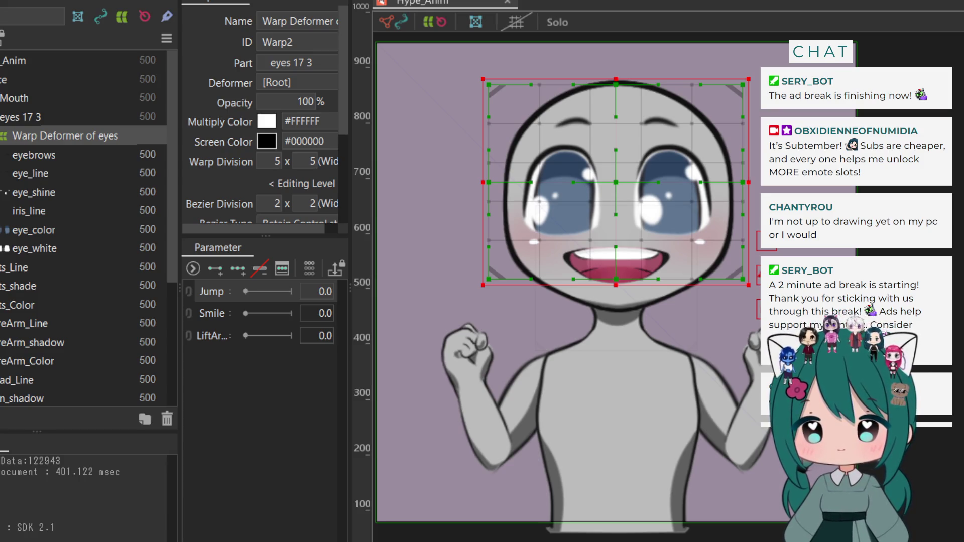
# Rename the mouth warp deformer to Mouth
pyautogui.click(13, 116)
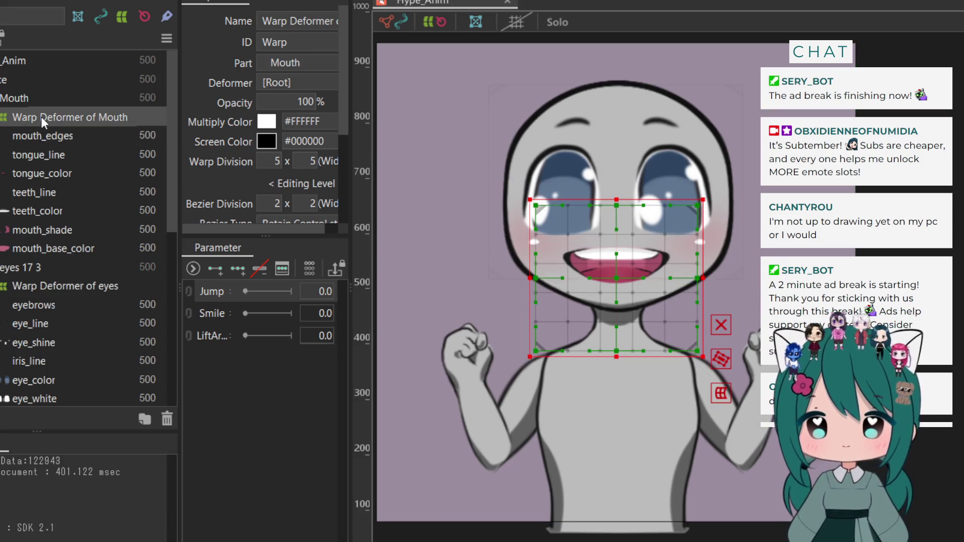
pyautogui.tripleClick(279, 21)
pyautogui.press('BackSpace')
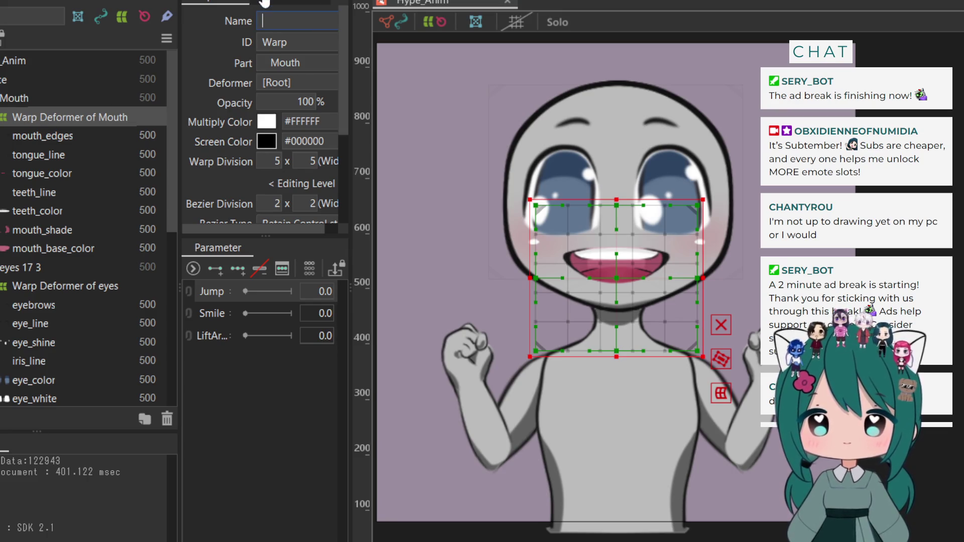
pyautogui.write('Mouth')
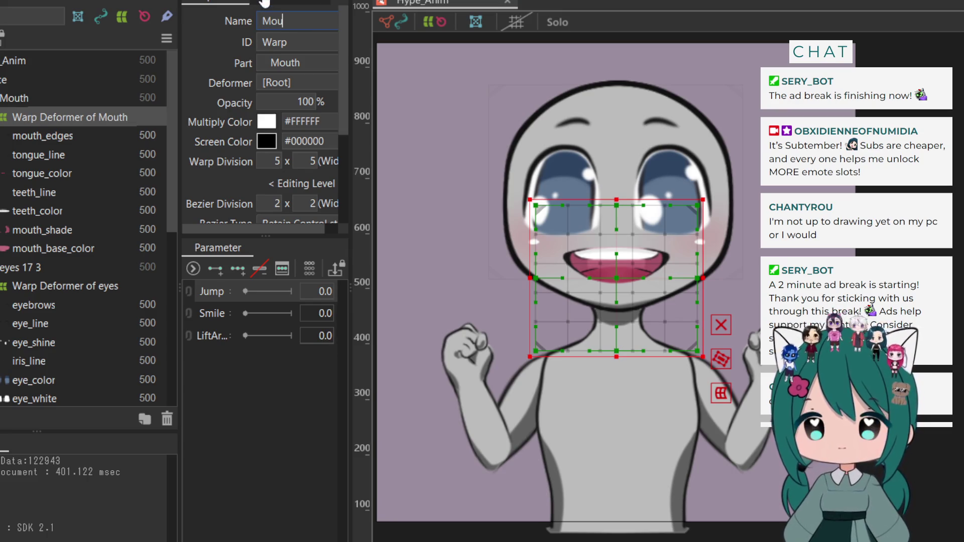
pyautogui.press('Return')
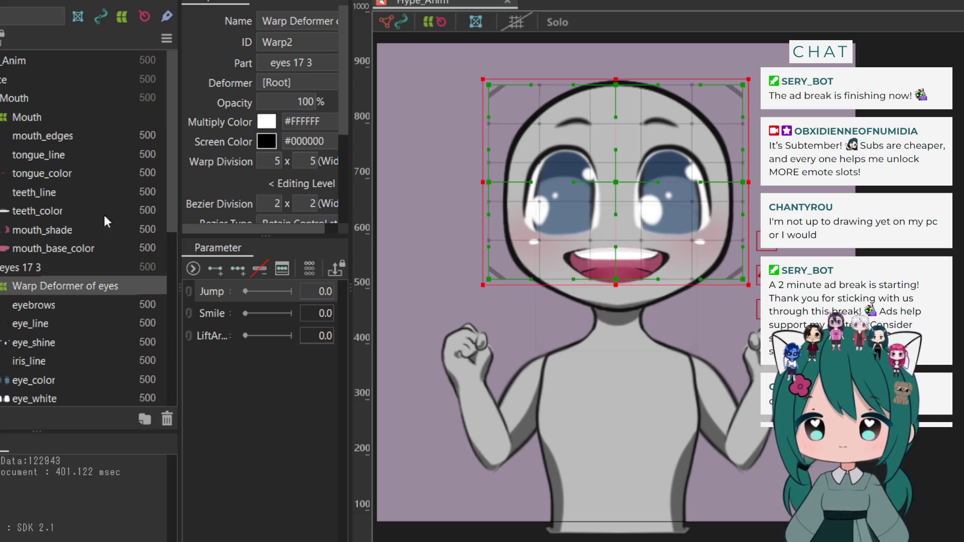
# Rename the eye warp deformer to Eyes
pyautogui.click(40, 286)
pyautogui.tripleClick(275, 21)
pyautogui.click(275, 22)
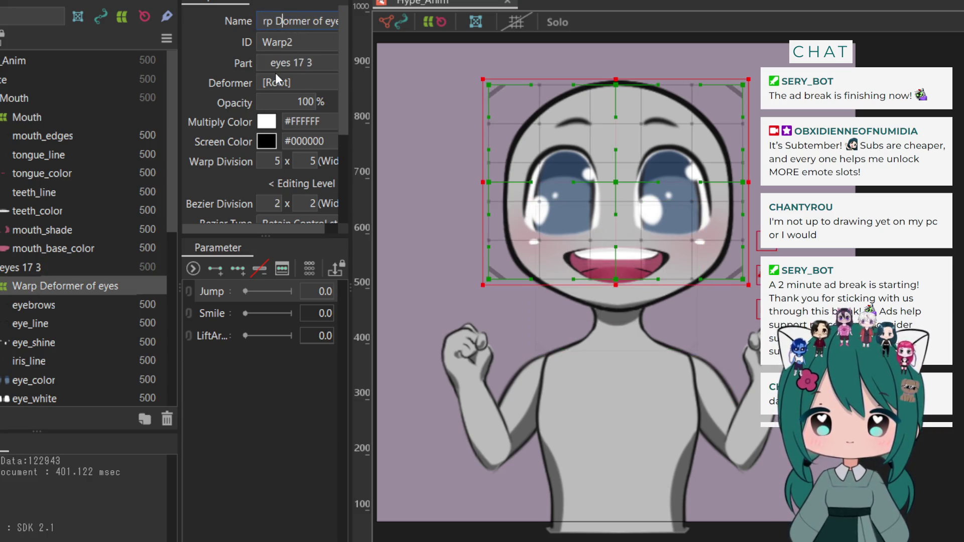
pyautogui.press('Delete')
pyautogui.press('Delete')
pyautogui.press('Delete')
pyautogui.press('Delete')
pyautogui.press('BackSpace')
pyautogui.press('BackSpace')
pyautogui.press('BackSpace')
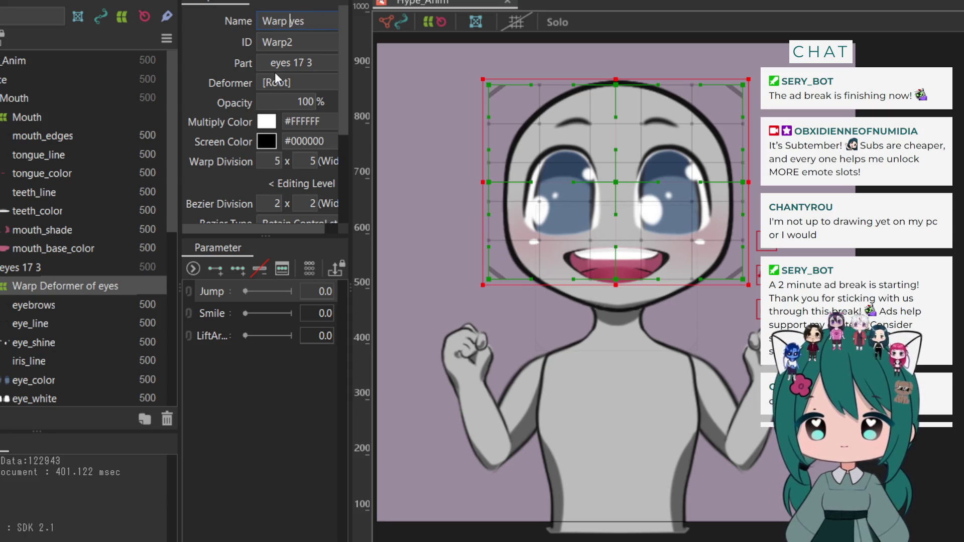
pyautogui.press('Delete')
pyautogui.write('E')
pyautogui.press('Return')
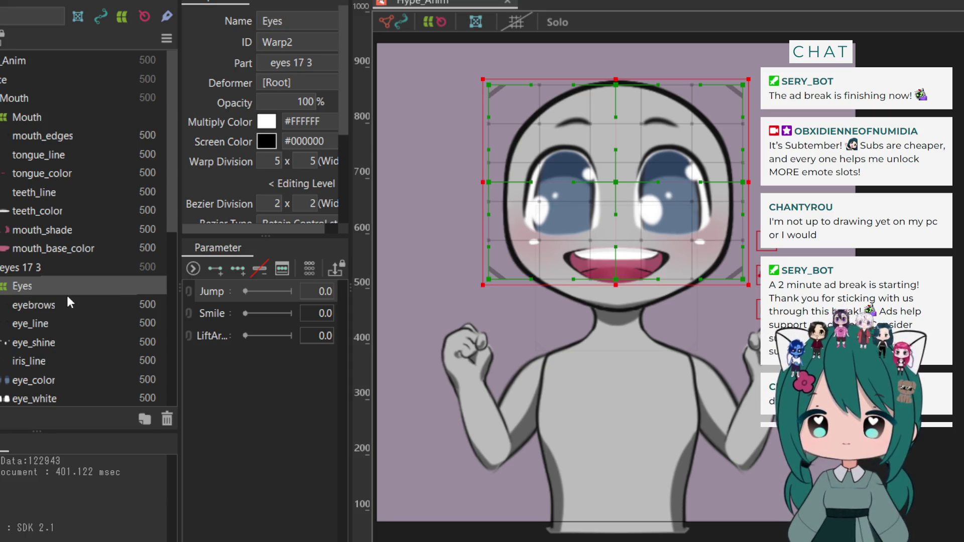
pyautogui.scroll(-4, 68, 298)
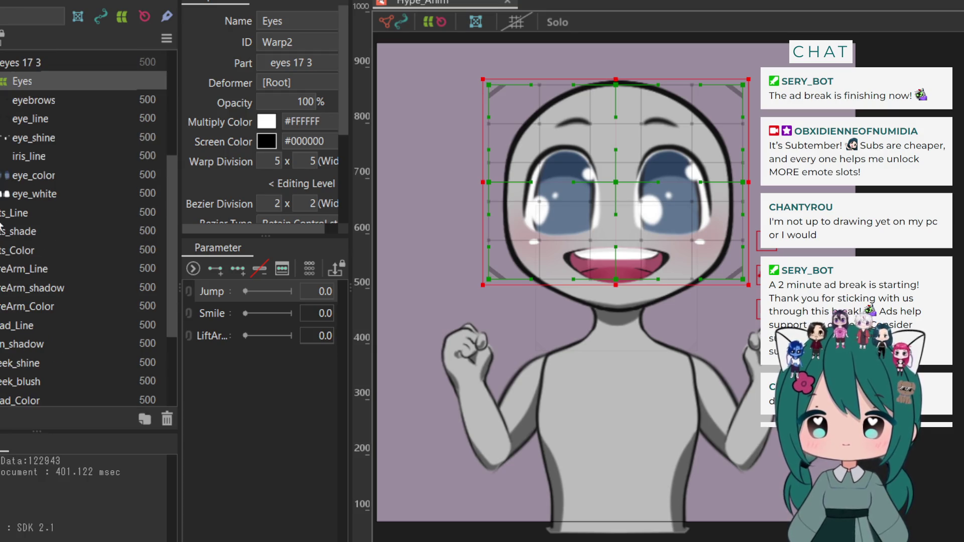
# Wrap Fists_Line, Fists_shade and Fists_Color in a Fists warp deformer
pyautogui.click(10, 213)
pyautogui.keyDown('ctrl'); pyautogui.click(6, 231); pyautogui.keyUp('ctrl')
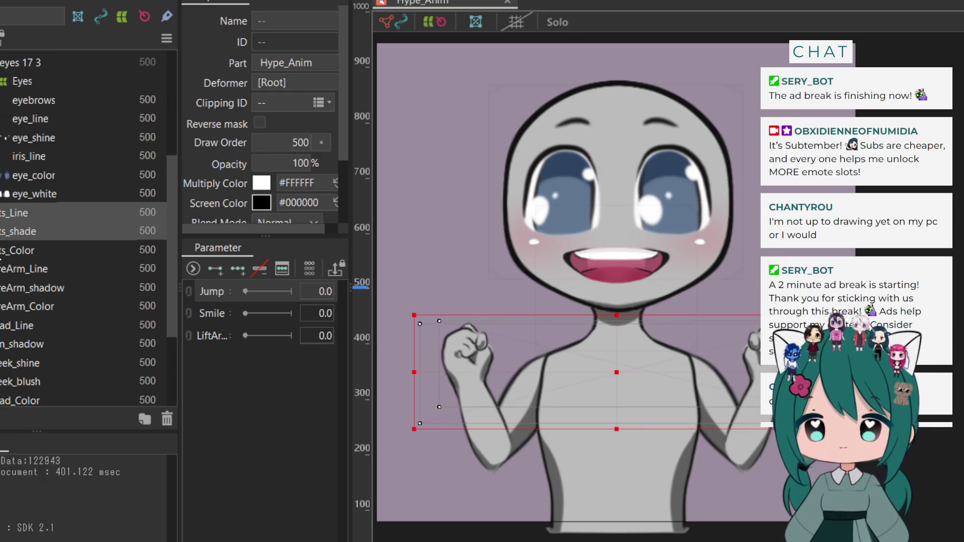
pyautogui.keyDown('ctrl'); pyautogui.click(6, 249); pyautogui.keyUp('ctrl')
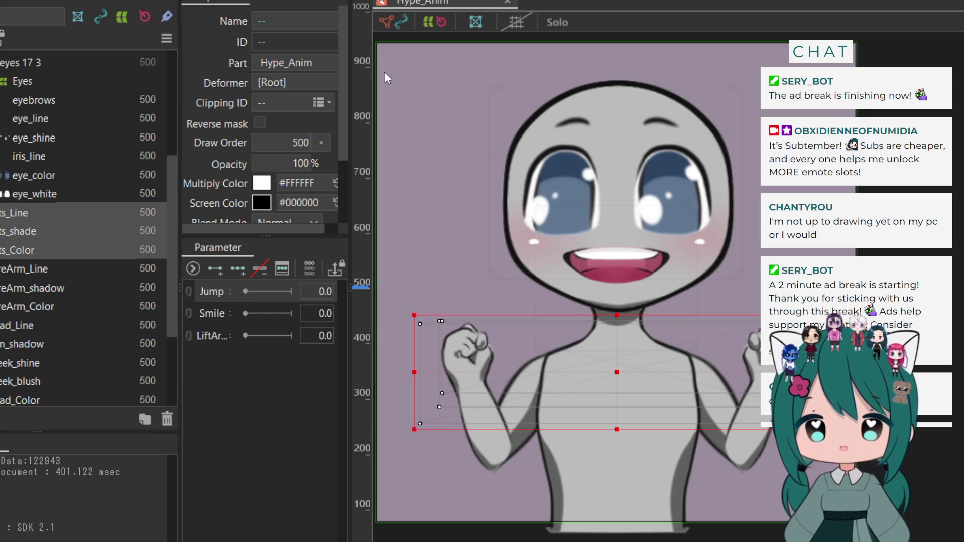
pyautogui.click(512, 25)
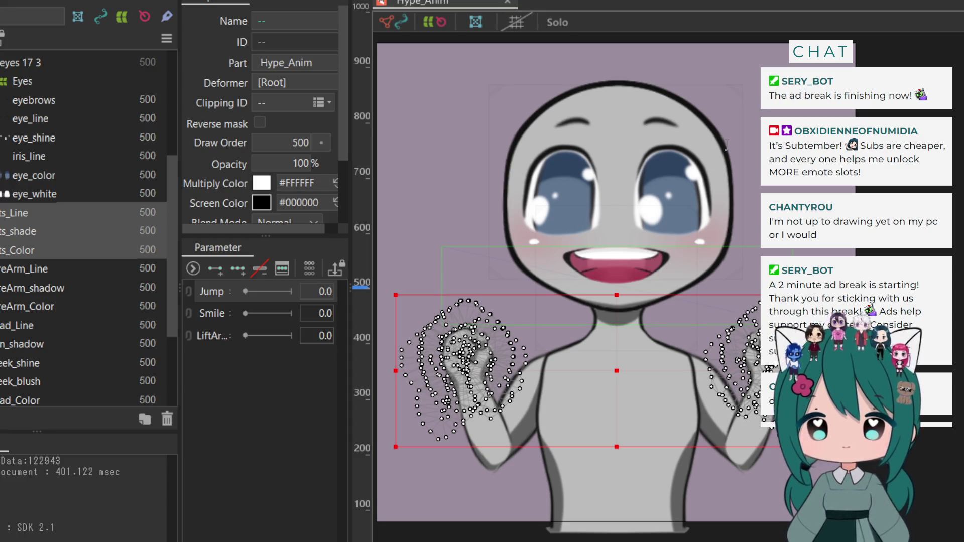
pyautogui.click(673, 386)
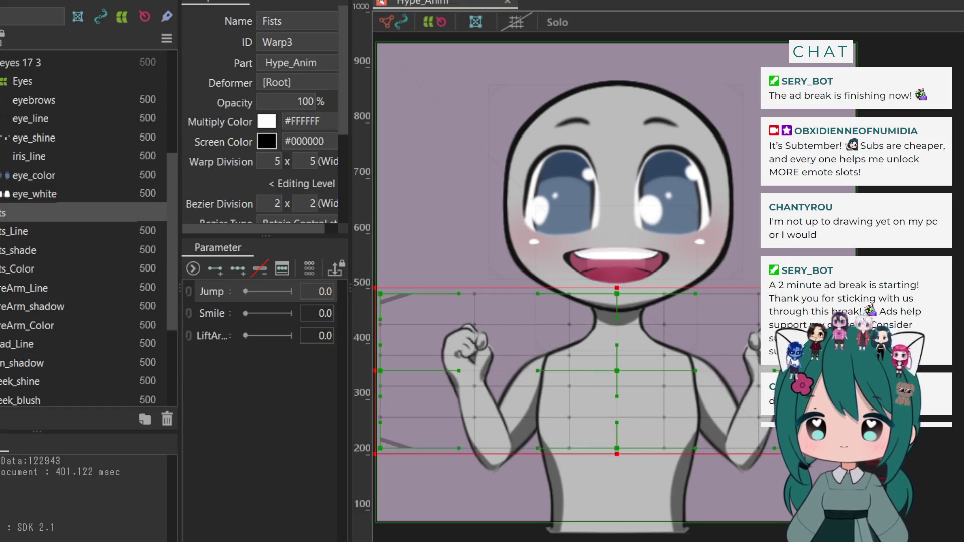
pyautogui.scroll(-2, 25, 239)
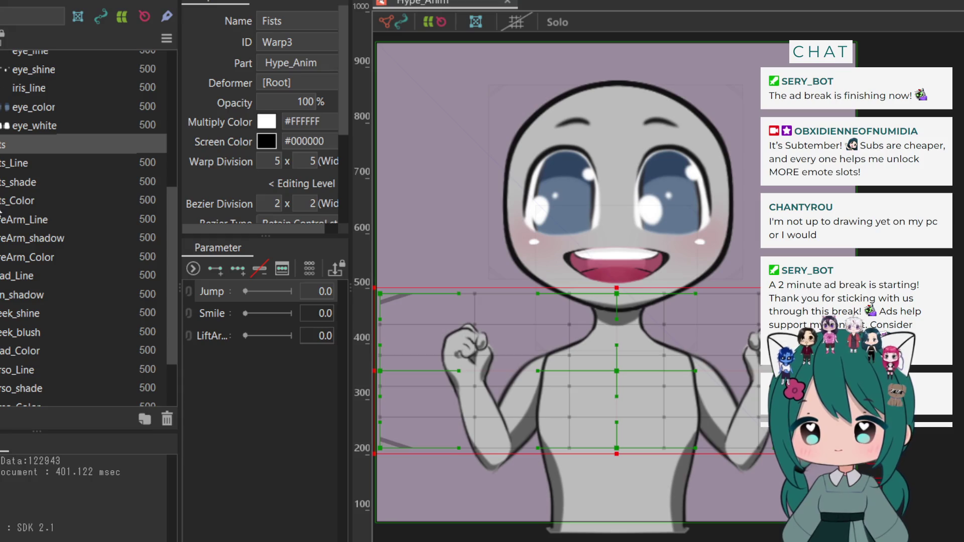
# Wrap ForeArm_Line, ForeArm_shadow and ForeArm_Color in a ForeArms warp deformer
pyautogui.click(3, 223)
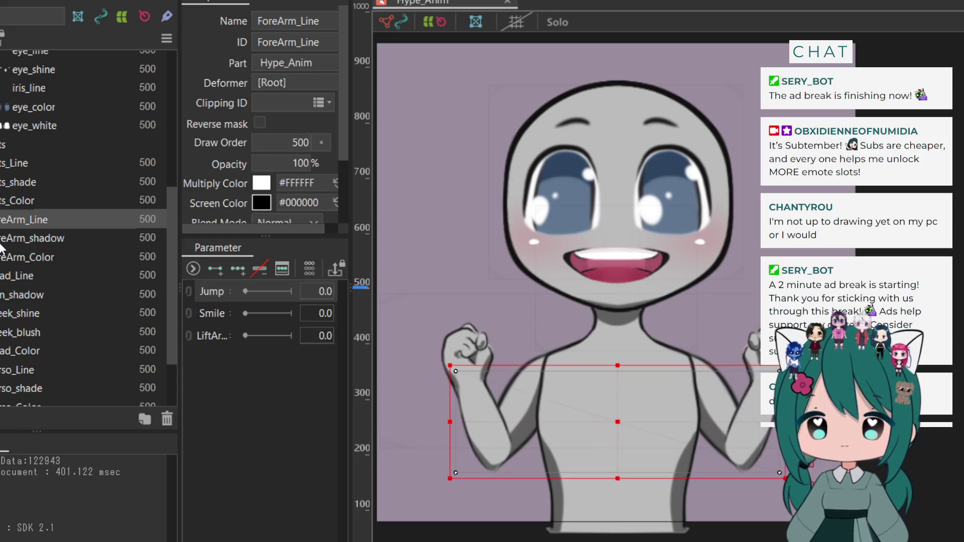
pyautogui.keyDown('ctrl'); pyautogui.click(3, 239); pyautogui.keyUp('ctrl')
pyautogui.keyDown('ctrl'); pyautogui.click(2, 258); pyautogui.keyUp('ctrl')
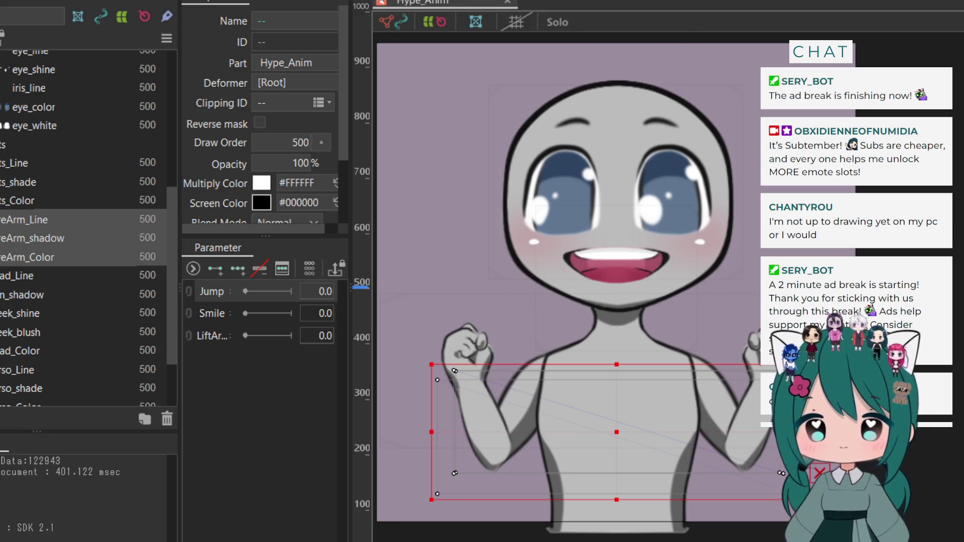
pyautogui.click(475, 22)
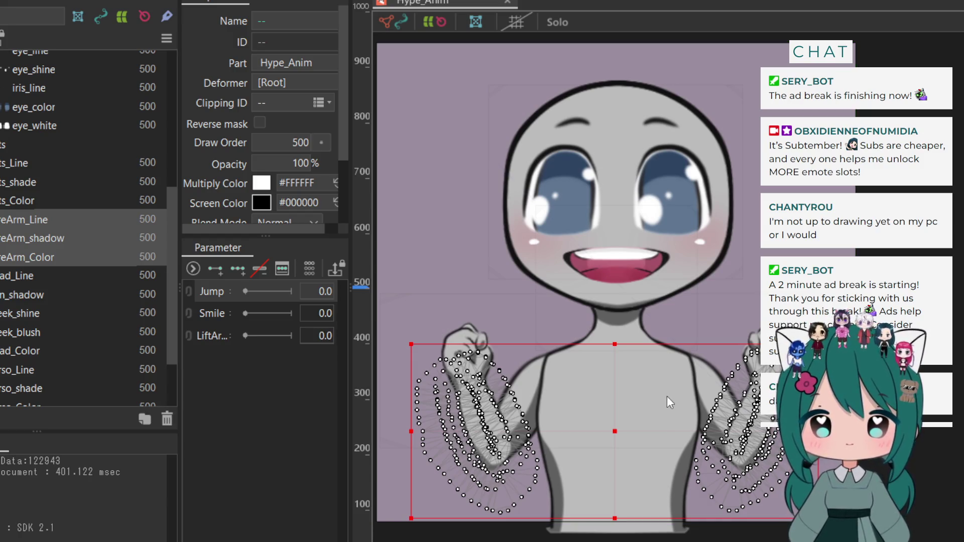
pyautogui.press('Return')
pyautogui.scroll(-2, 10, 235)
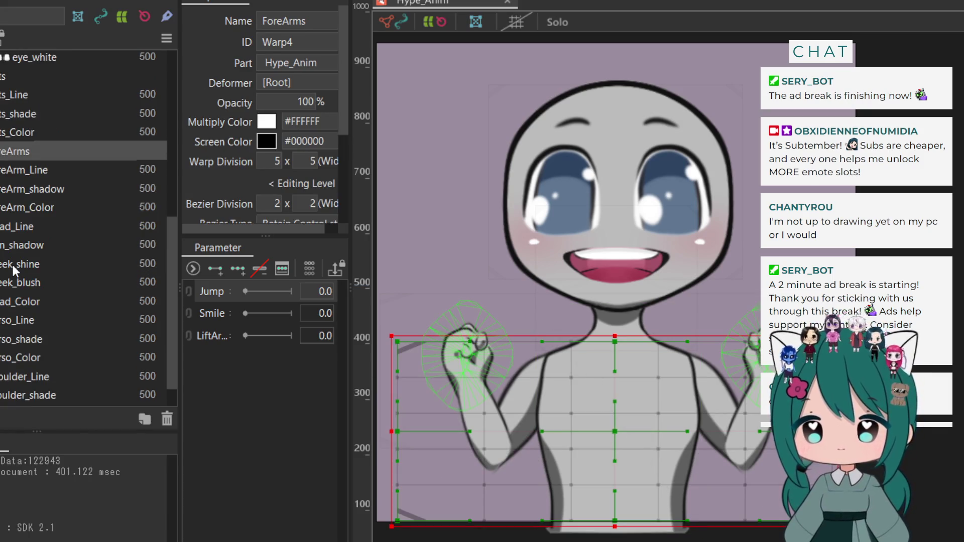
pyautogui.click(2, 231)
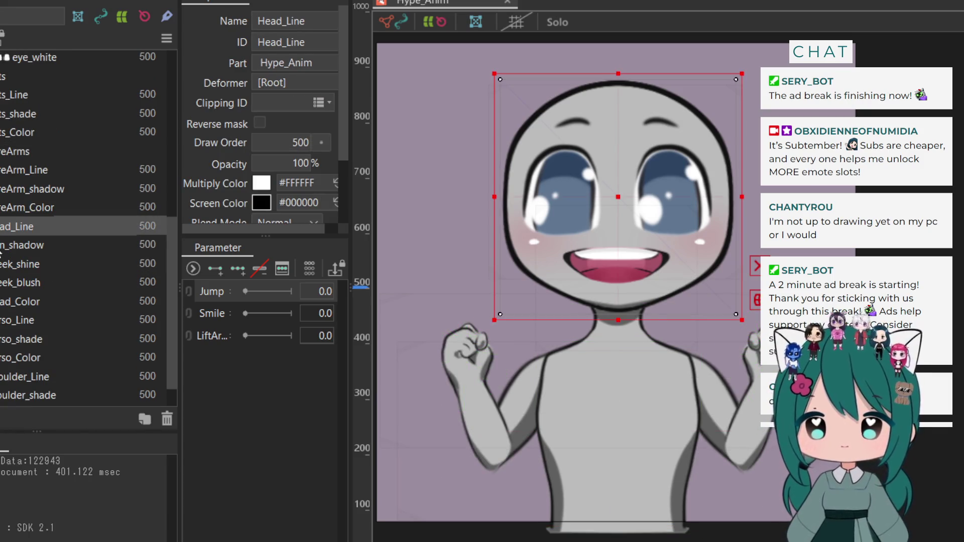
# Wrap the head layers, Head_Line through Head_Color, in a Head warp deformer
pyautogui.moveTo(1, 253); pyautogui.dragTo(2, 307)
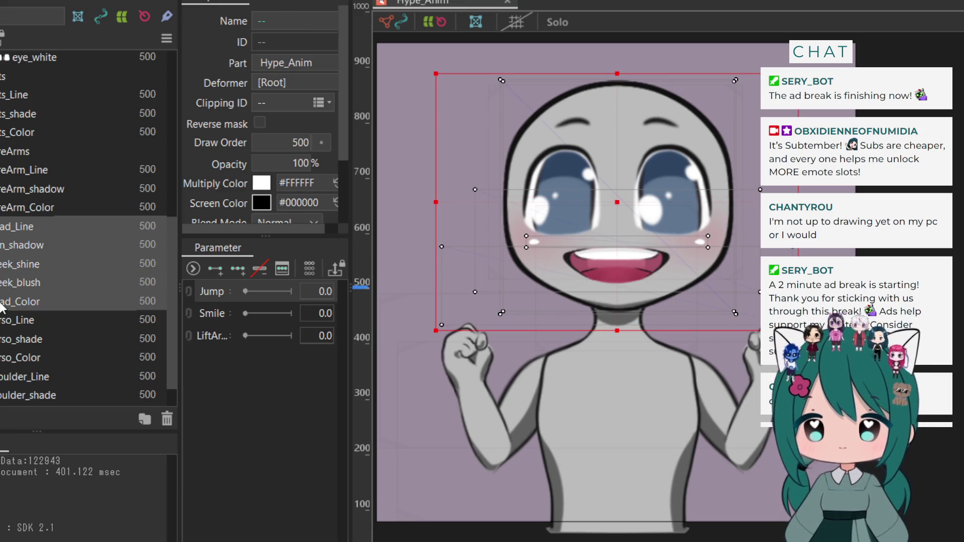
pyautogui.scroll(-1, 3, 307)
pyautogui.scroll(2, 2, 301)
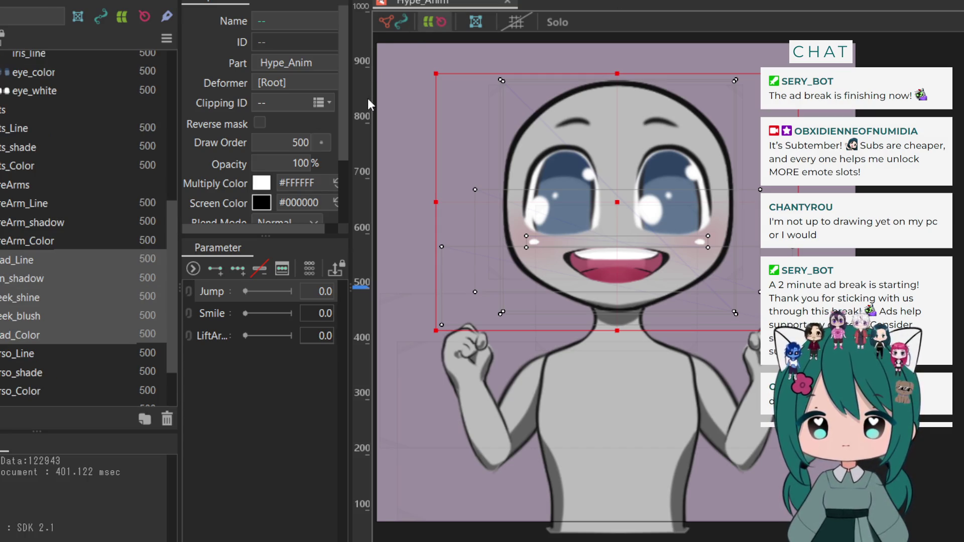
pyautogui.click(501, 17)
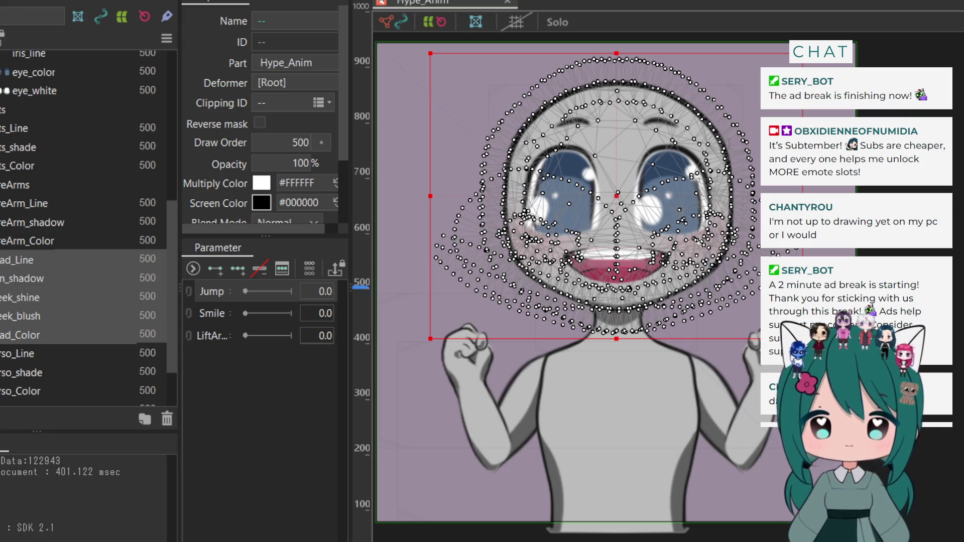
pyautogui.click(652, 390)
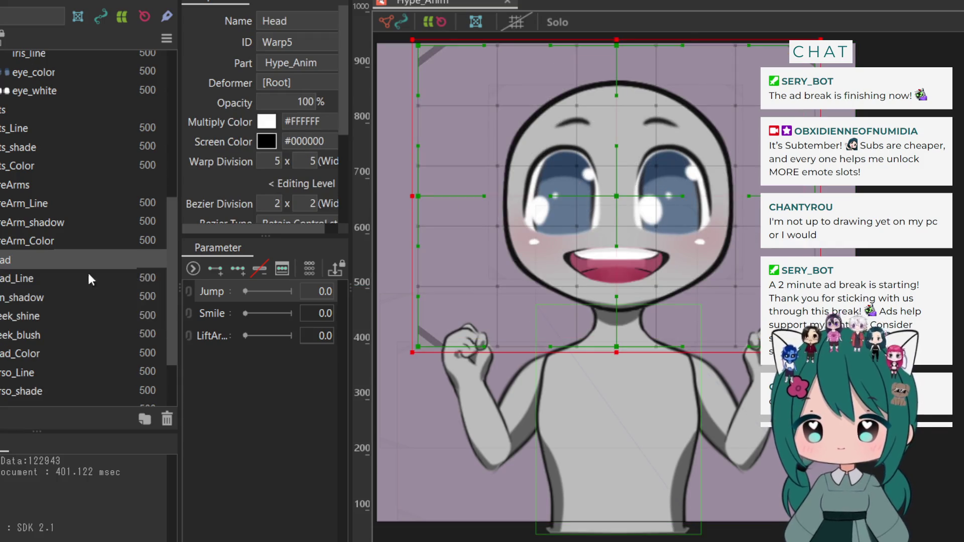
pyautogui.scroll(-5, 36, 347)
# Wrap Torso_Line, Torso_shade and Torso_Color in a Torso warp deformer
pyautogui.click(15, 282)
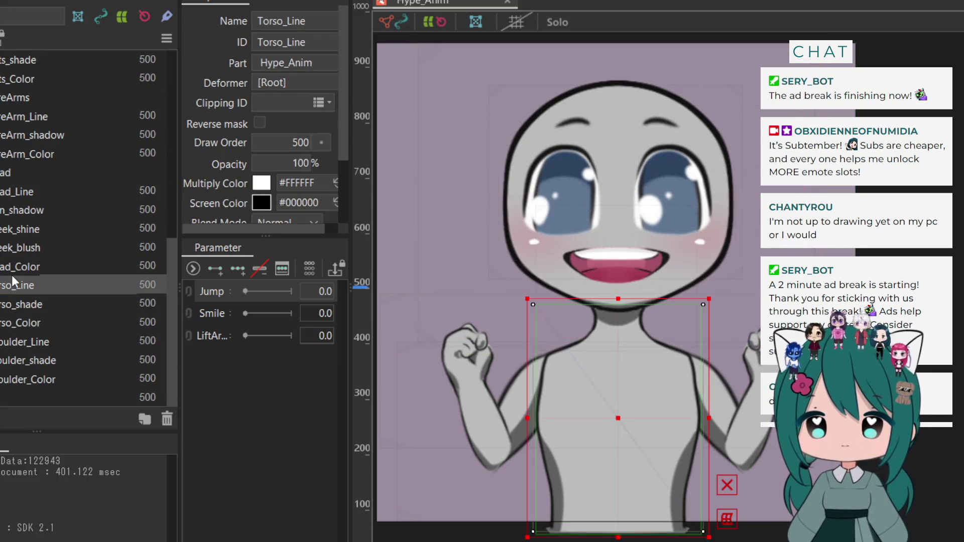
pyautogui.keyDown('shift'); pyautogui.click(6, 321); pyautogui.keyUp('shift')
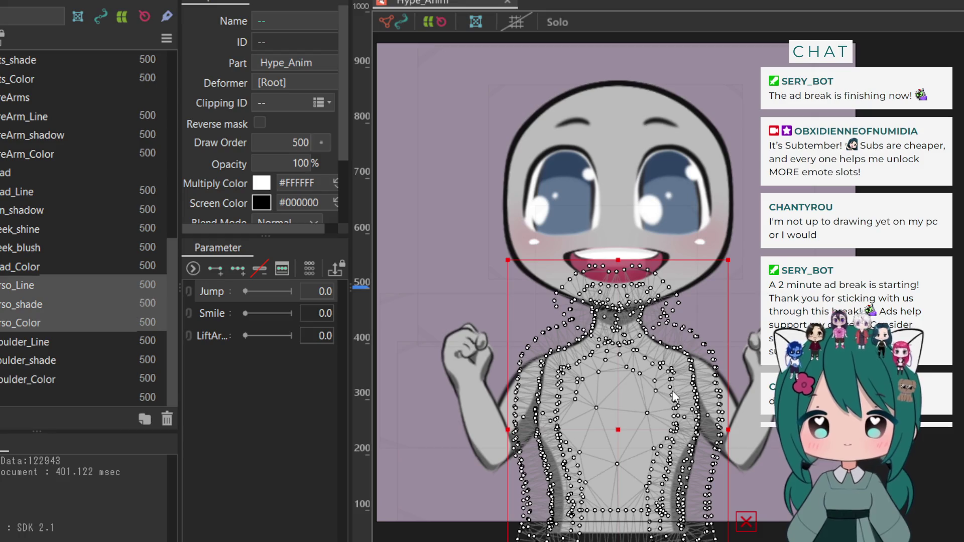
pyautogui.click(20, 285)
pyautogui.scroll(-1, 25, 340)
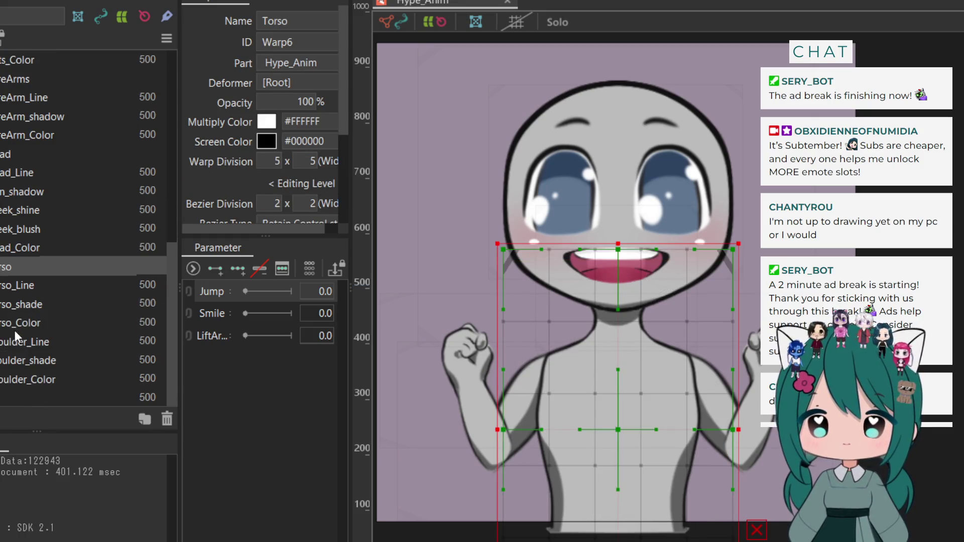
# Start a shoulder selection with Shoulder_Line and Shoulder_shade
pyautogui.click(15, 327)
pyautogui.click(17, 343)
pyautogui.keyDown('ctrl'); pyautogui.click(18, 361); pyautogui.keyUp('ctrl')
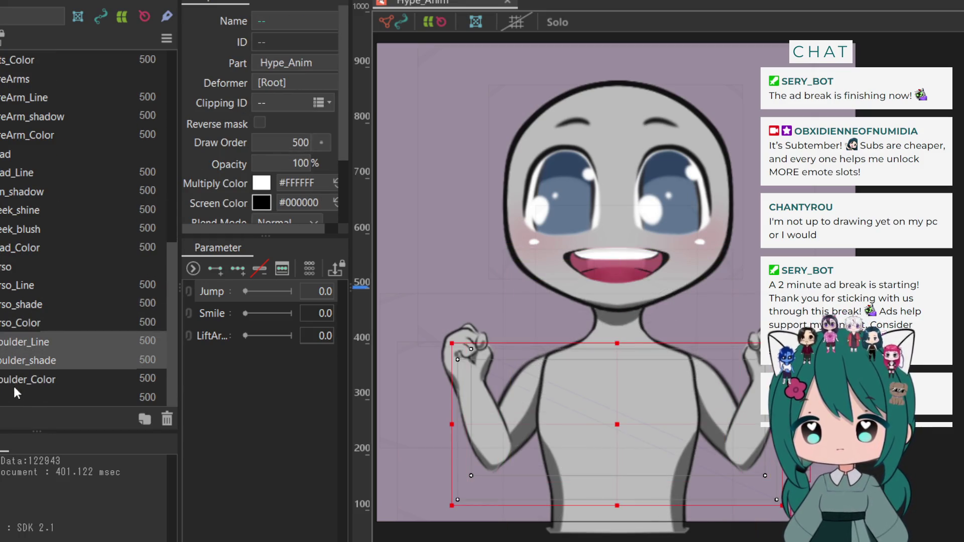
# Add Shoulder_Color so all three shoulder meshes show, and hide the transform box
pyautogui.keyDown('ctrl'); pyautogui.click(14, 387); pyautogui.keyUp('ctrl')
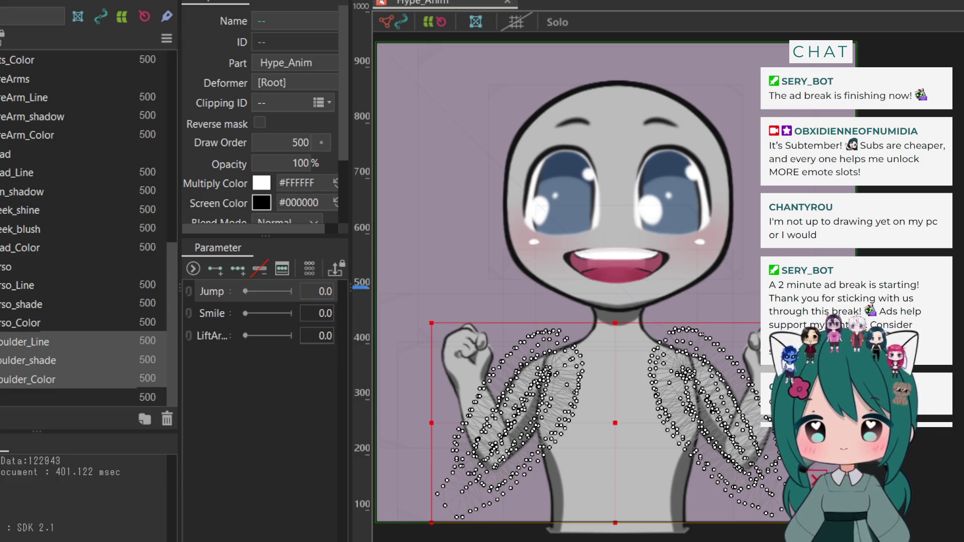
pyautogui.press('Escape')
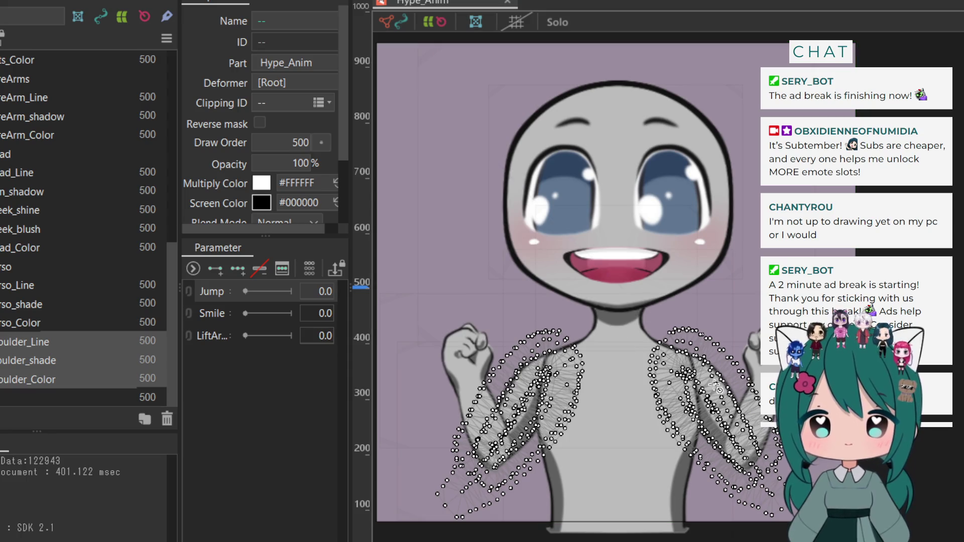
# Place rotation pivots on both shoulders and tilt the left-arm rotation deformer to about -277°
pyautogui.moveTo(703, 371); pyautogui.dragTo(736, 421)
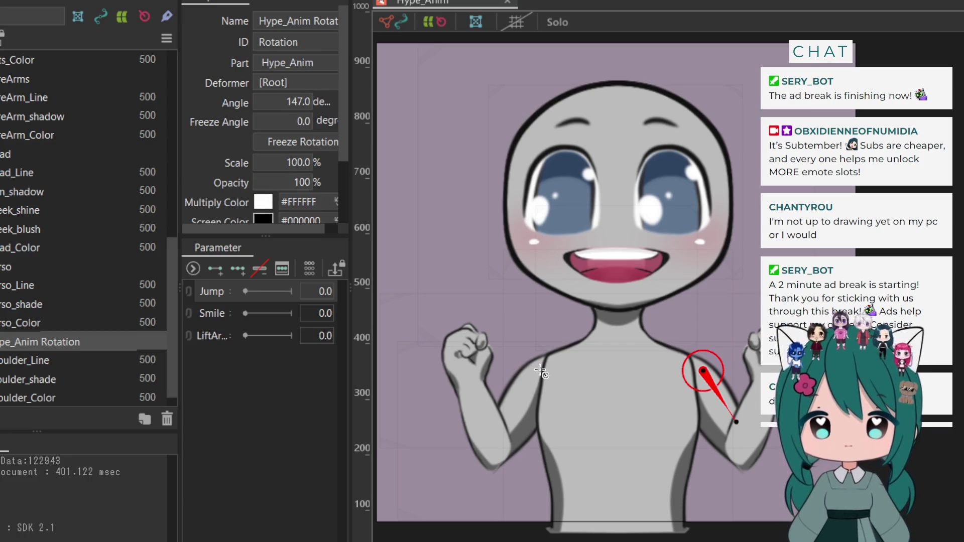
pyautogui.moveTo(540, 370); pyautogui.dragTo(502, 415)
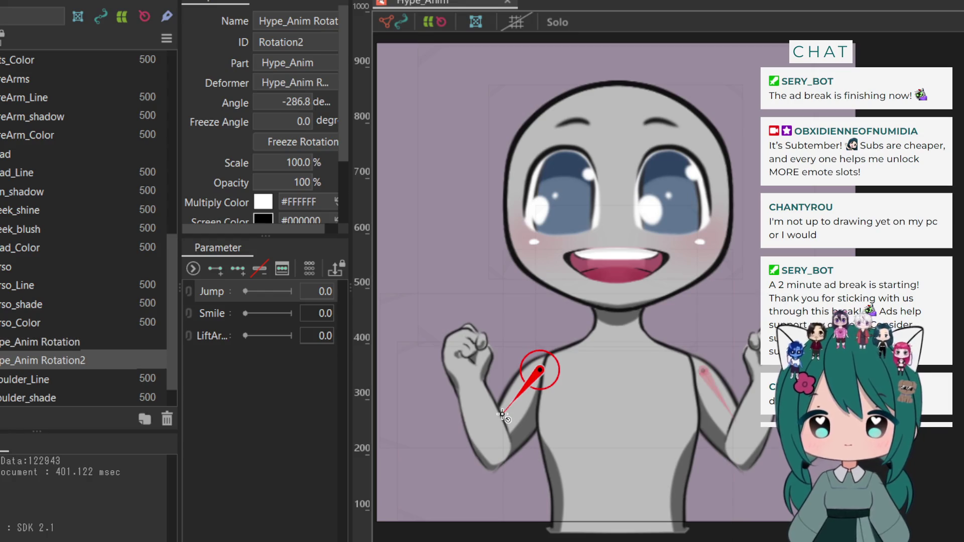
pyautogui.click(56, 339)
pyautogui.click(47, 357)
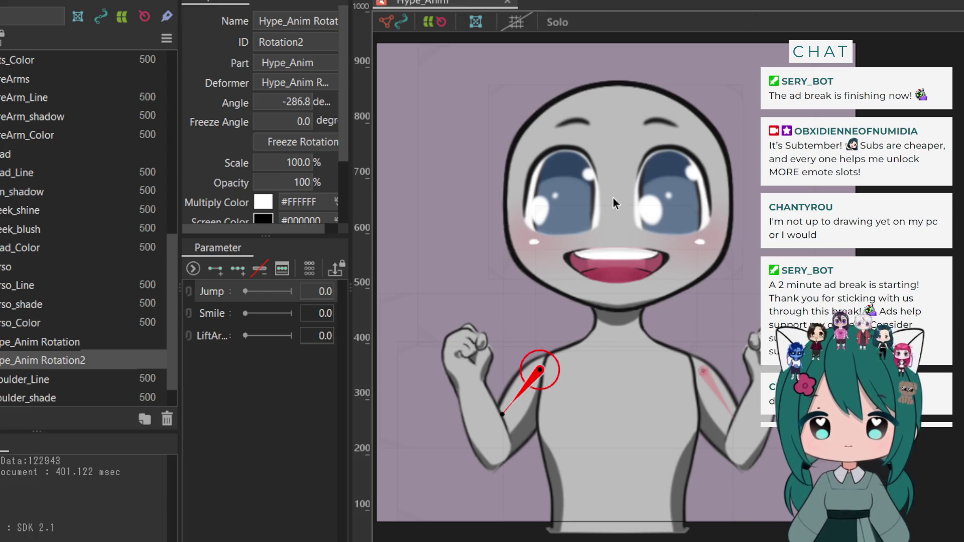
pyautogui.moveTo(501, 401)
pyautogui.mouseDown()
pyautogui.moveTo(502, 359)
pyautogui.moveTo(459, 374)
pyautogui.moveTo(502, 408)
pyautogui.mouseUp()
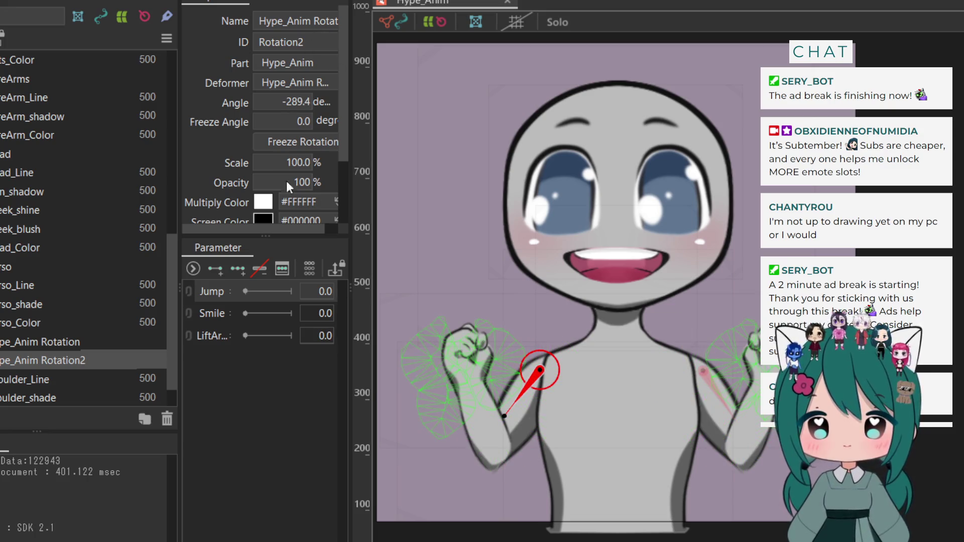
# Widen the properties panel and move the Hype_Anim Rotation deformer in the hierarchy
pyautogui.moveTo(351, 185); pyautogui.dragTo(512, 172)
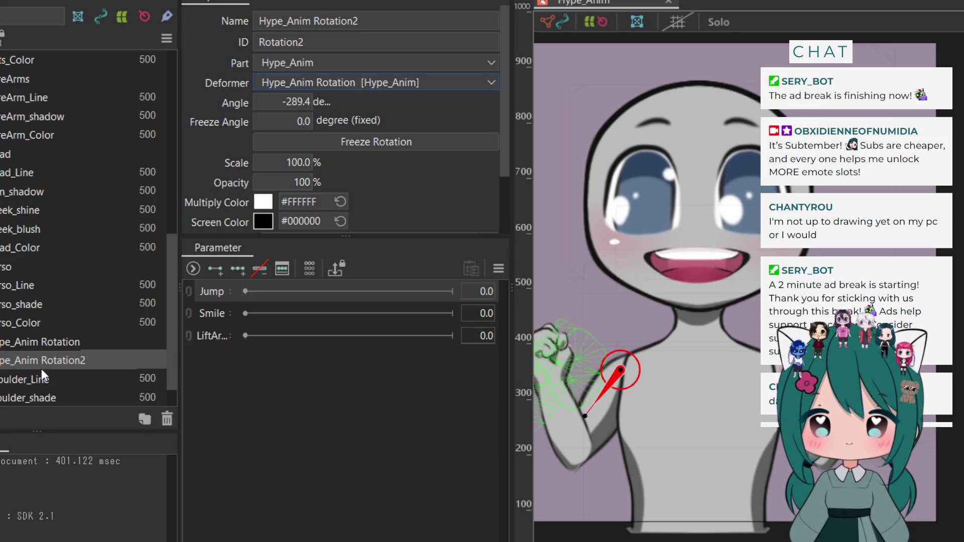
pyautogui.moveTo(34, 341)
pyautogui.mouseDown()
pyautogui.moveTo(23, 339)
pyautogui.moveTo(39, 268)
pyautogui.mouseUp()
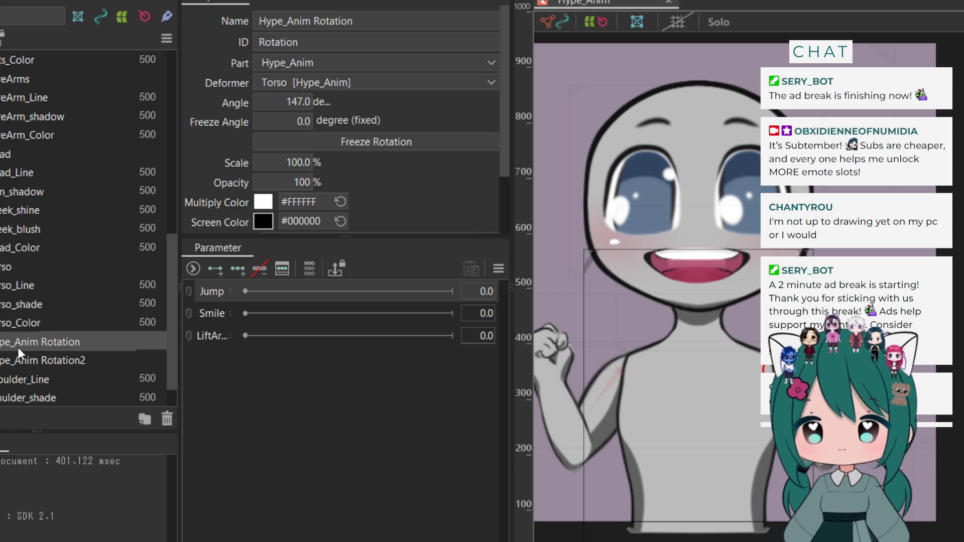
pyautogui.scroll(1, 18, 347)
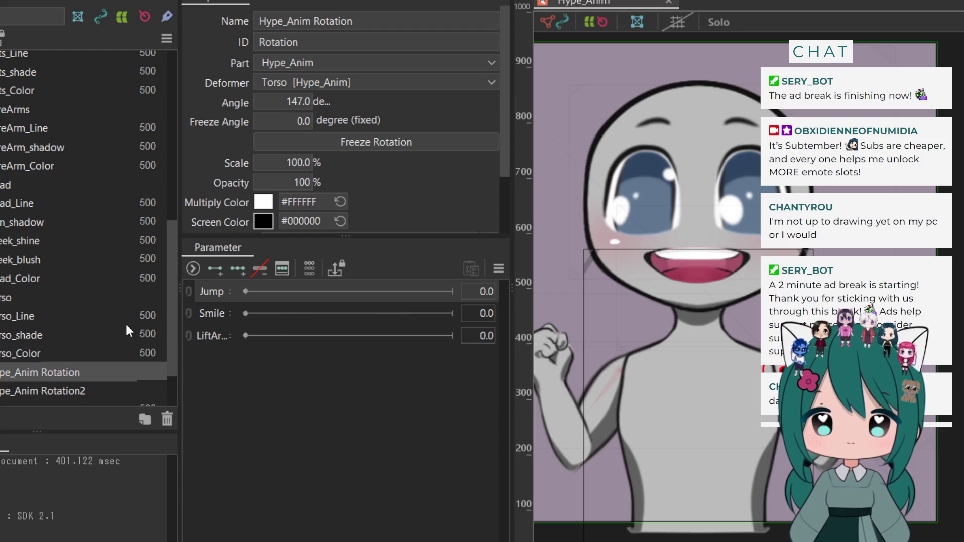
pyautogui.scroll(-2, 96, 329)
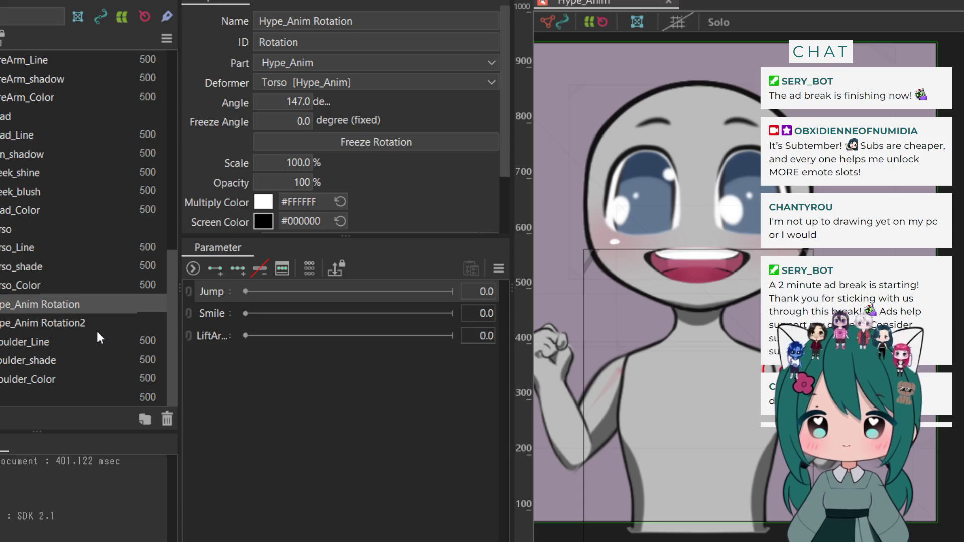
# Undo the Torso parenting and delete the Hype_Anim Rotation2 and Hype_Anim Rotation deformers
pyautogui.hotkey('ctrl', 'z')
pyautogui.click(97, 330)
pyautogui.press('Delete')
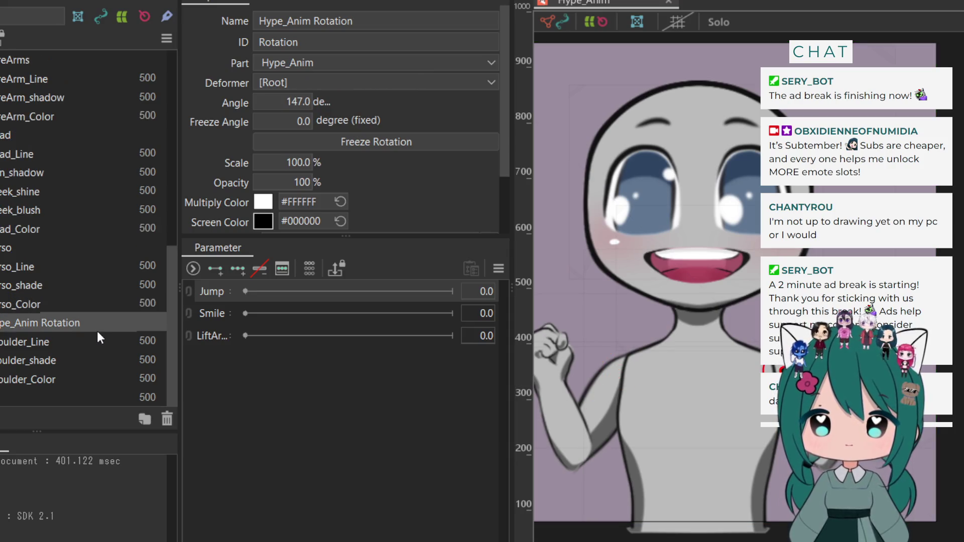
pyautogui.press('Delete')
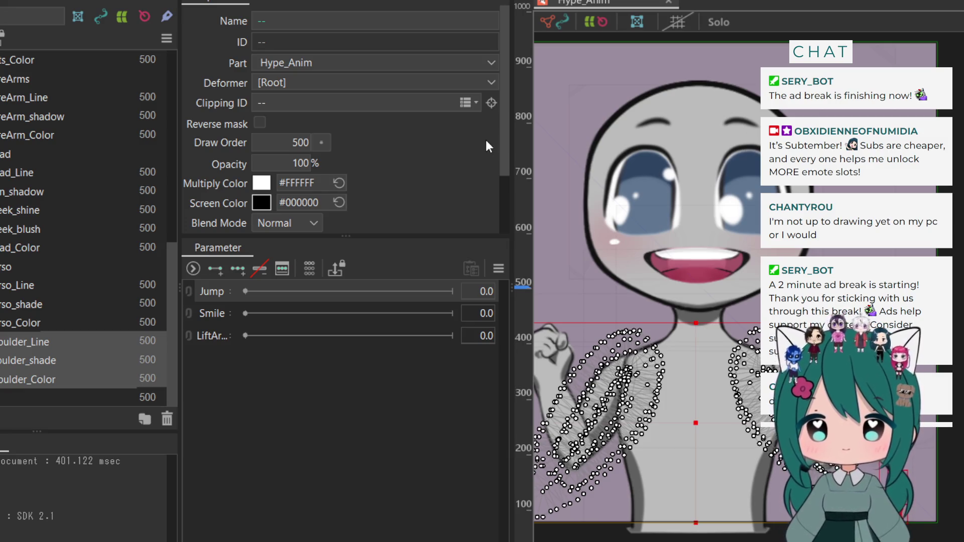
# Adjust the Shoulders warp grid's right-edge points, reset them, then lower the edge slightly
pyautogui.click(643, 390)
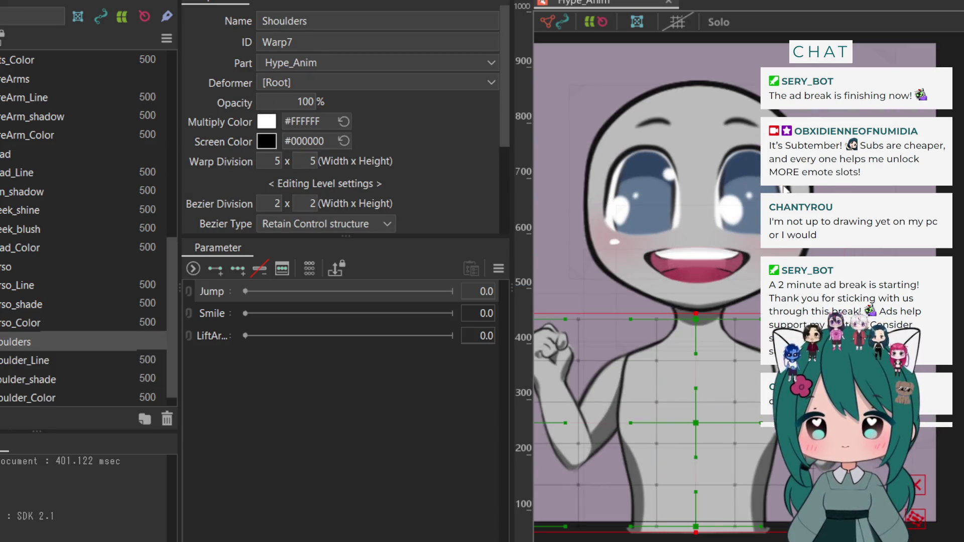
pyautogui.scroll(-2, 782, 189)
pyautogui.moveTo(898, 222)
pyautogui.mouseDown()
pyautogui.moveTo(768, 442)
pyautogui.moveTo(732, 463)
pyautogui.mouseUp()
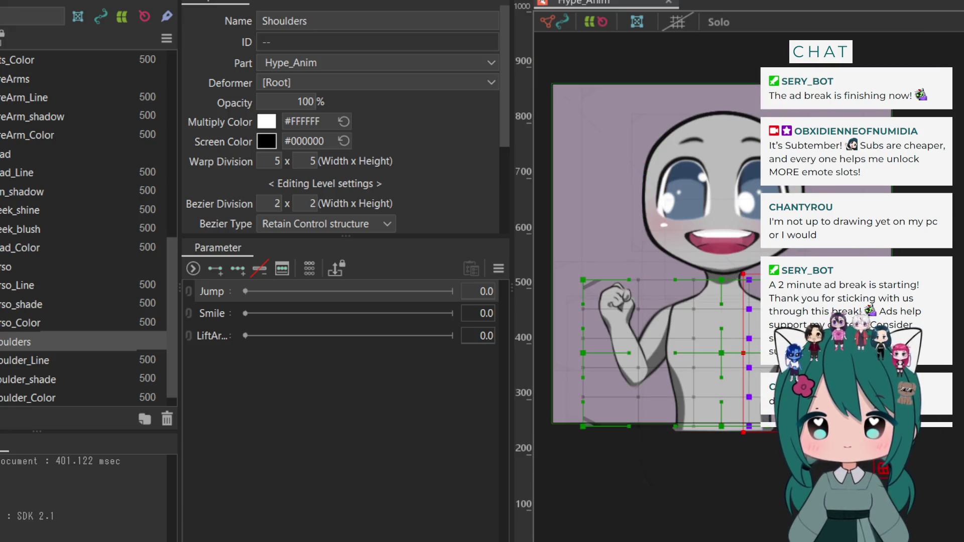
pyautogui.moveTo(882, 267)
pyautogui.mouseDown()
pyautogui.moveTo(882, 252)
pyautogui.moveTo(767, 187)
pyautogui.moveTo(527, 206)
pyautogui.moveTo(607, 257)
pyautogui.moveTo(607, 240)
pyautogui.mouseUp()
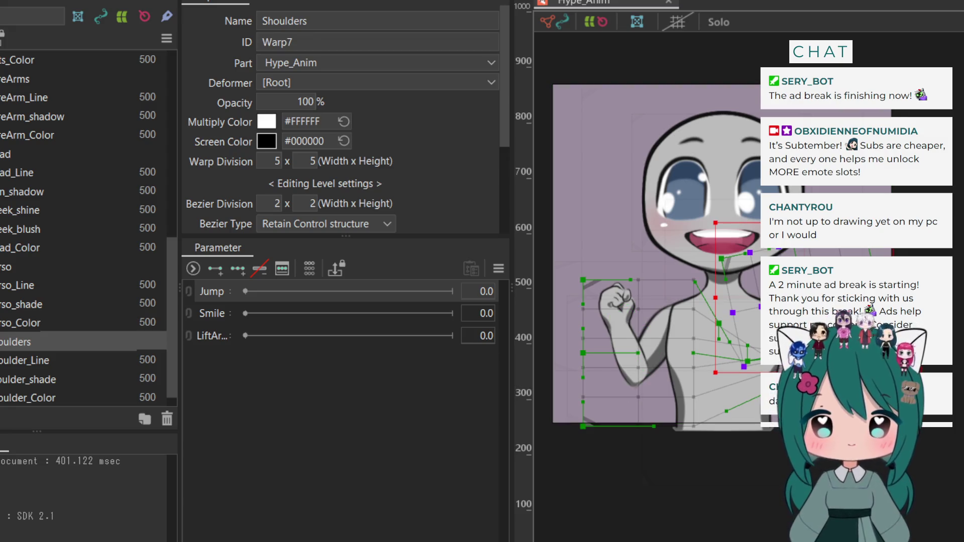
pyautogui.moveTo(607, 240); pyautogui.dragTo(607, 271)
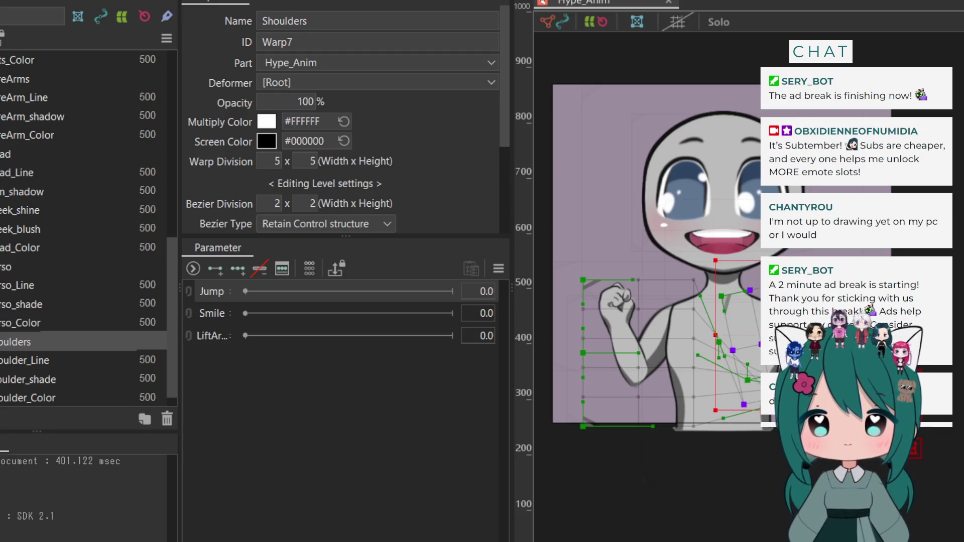
pyautogui.hotkey('ctrl', 'z')
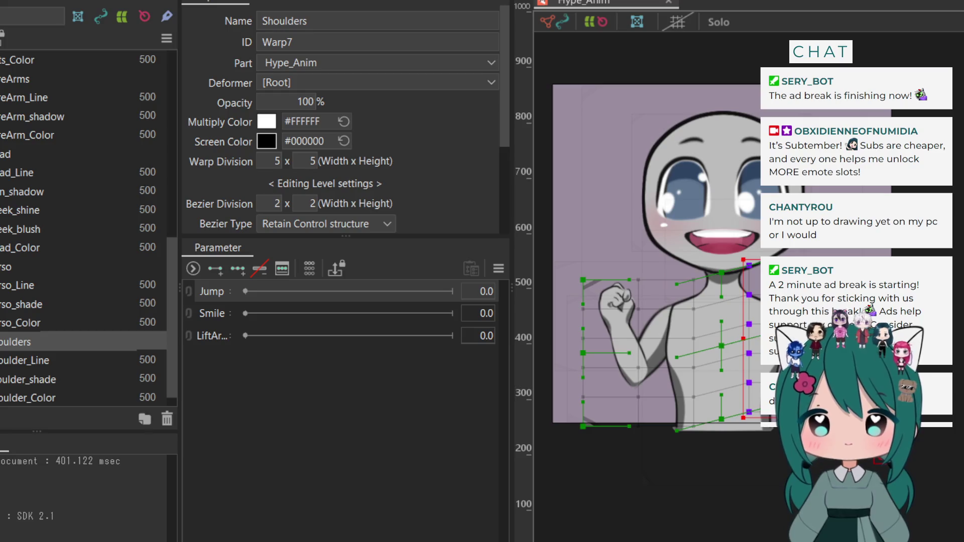
pyautogui.moveTo(607, 271); pyautogui.dragTo(608, 282)
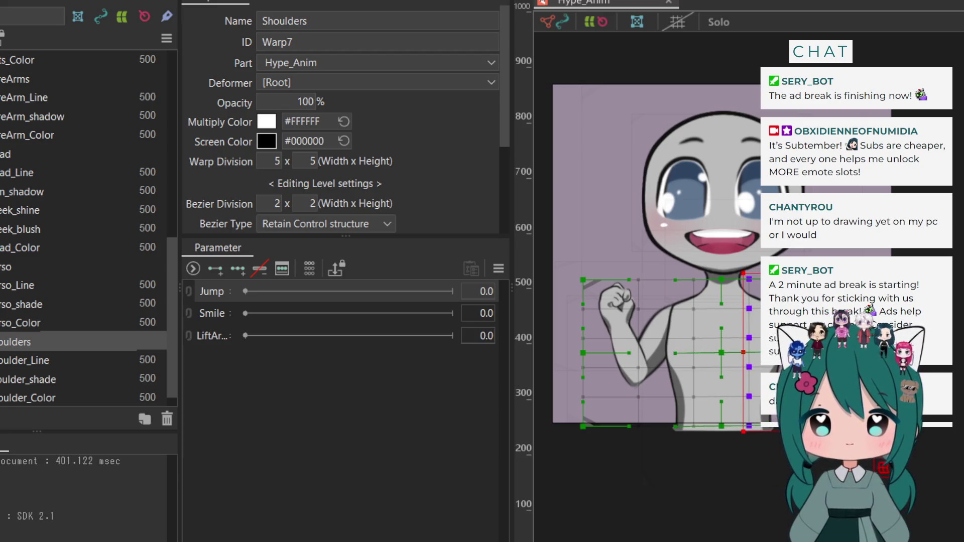
# Switch between the shoulder meshes and the Shoulders deformer, ending with only Shoulder_Line selected
pyautogui.click(607, 283)
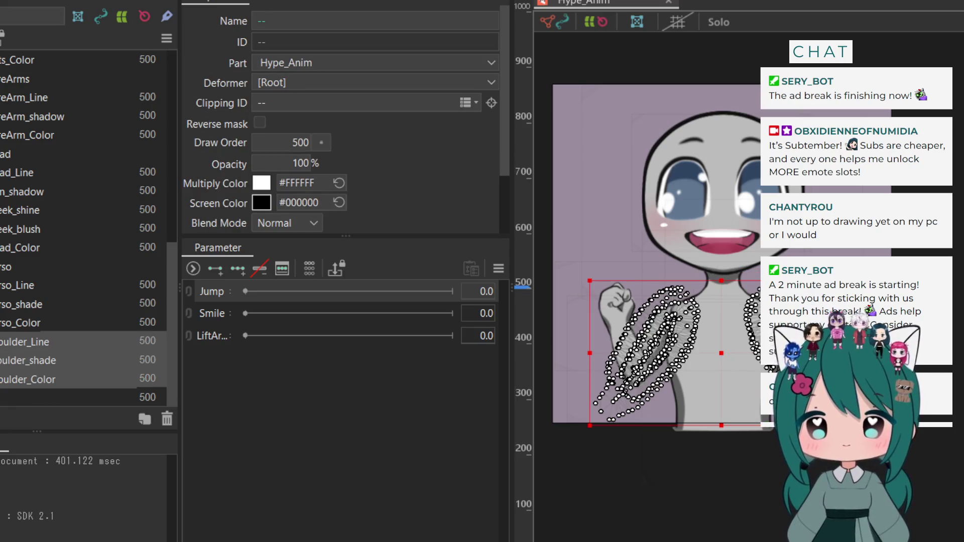
pyautogui.click(607, 283)
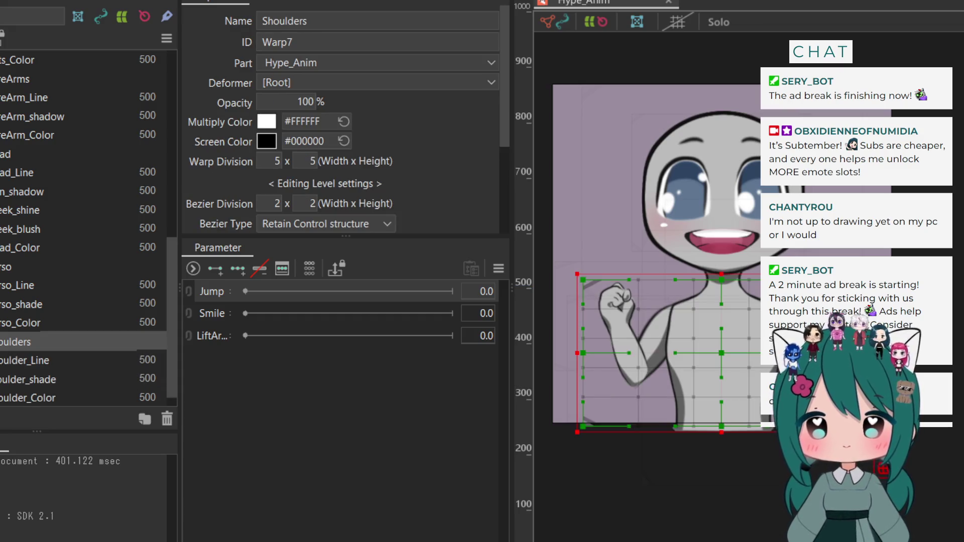
pyautogui.click(607, 282)
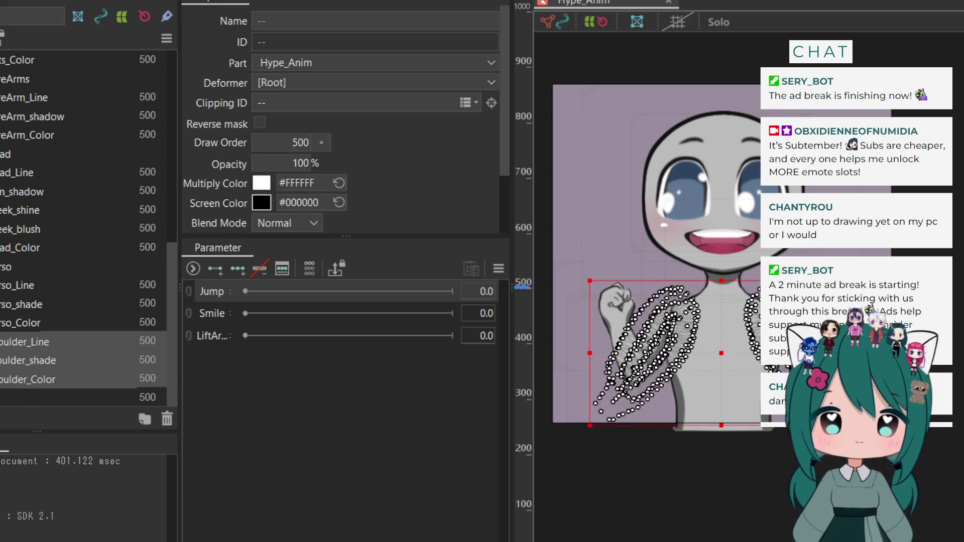
pyautogui.click(42, 340)
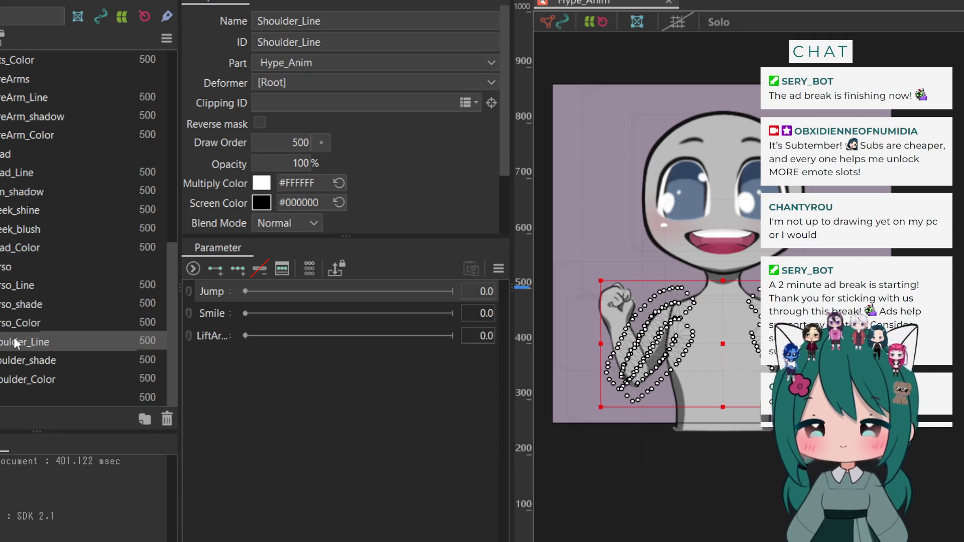
# Duplicate the Shoulder_Line mesh and rename one copy Shoulder_Line_left, name and ID
pyautogui.hotkey('ctrl', 'd')
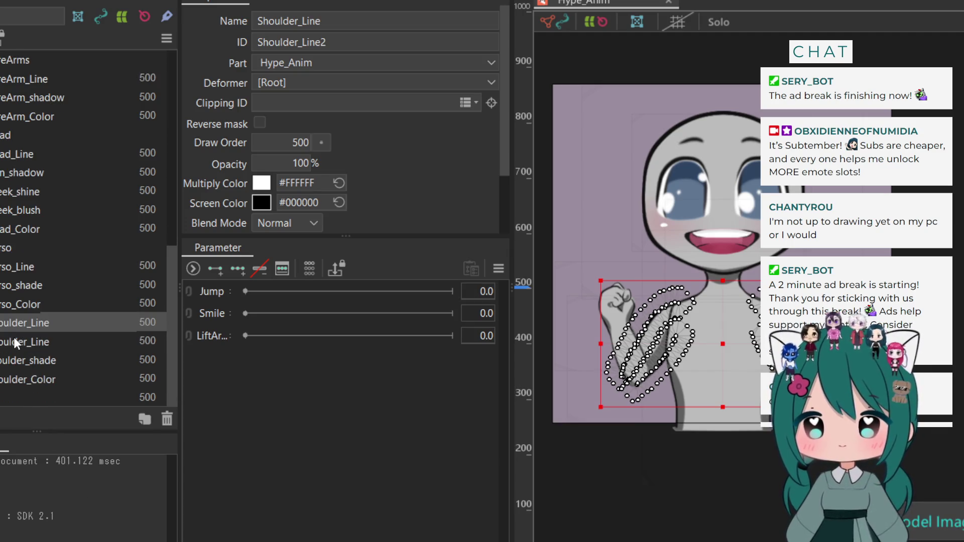
pyautogui.click(15, 343)
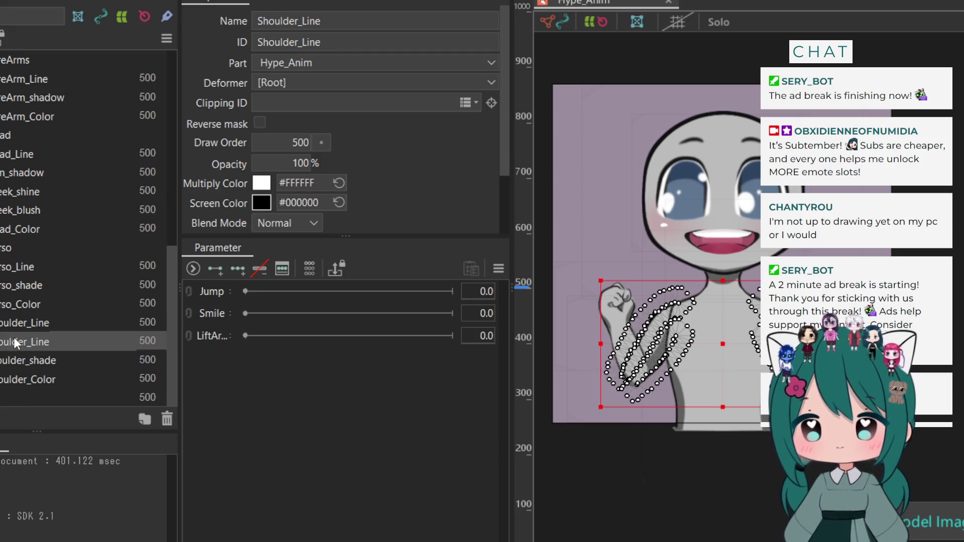
pyautogui.click(360, 20)
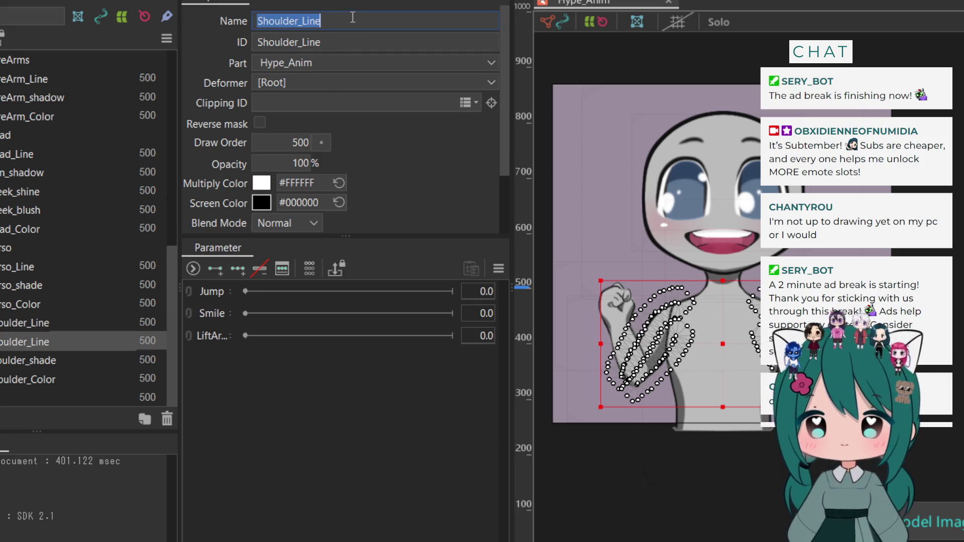
pyautogui.click(361, 20)
pyautogui.write('_left')
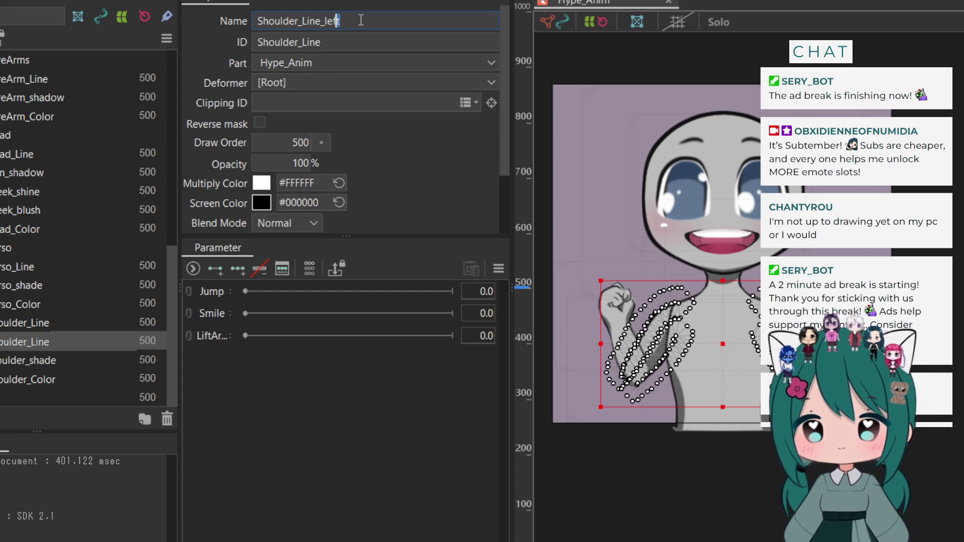
pyautogui.hotkey('shift', 'Left')
pyautogui.hotkey('shift', 'Left')
pyautogui.hotkey('shift', 'Left')
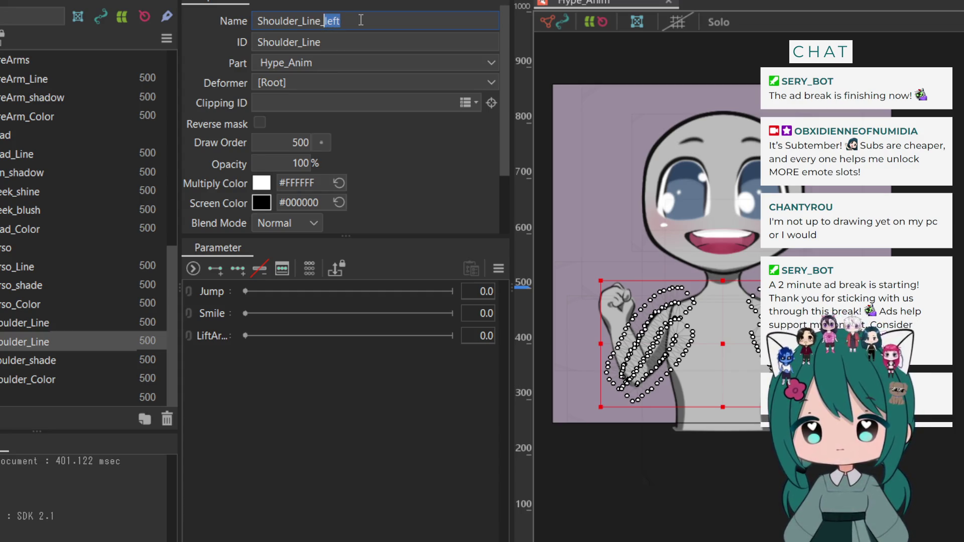
pyautogui.hotkey('ctrl', 'c')
pyautogui.press('Tab')
pyautogui.press('End')
pyautogui.hotkey('ctrl', 'v')
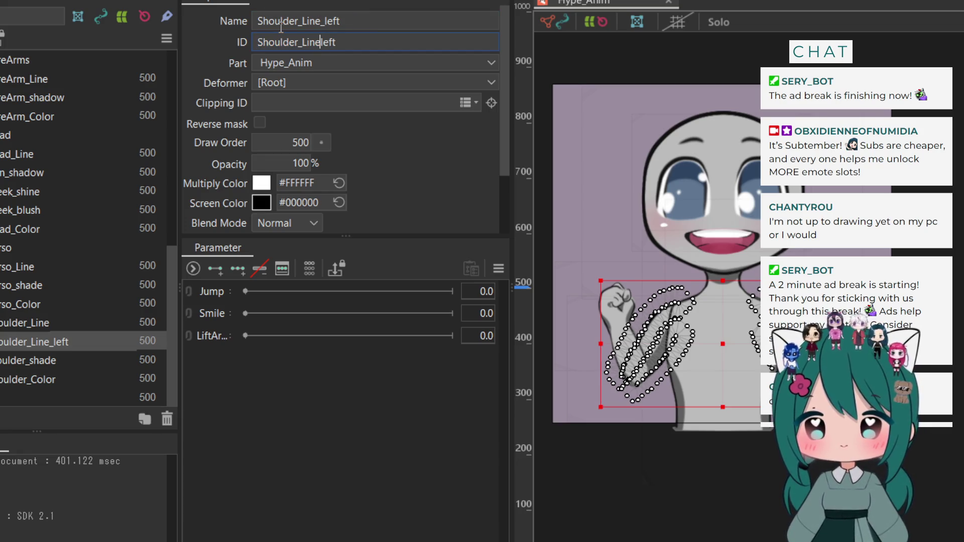
pyautogui.press('Left')
pyautogui.press('Left')
pyautogui.press('Left')
pyautogui.write('_')
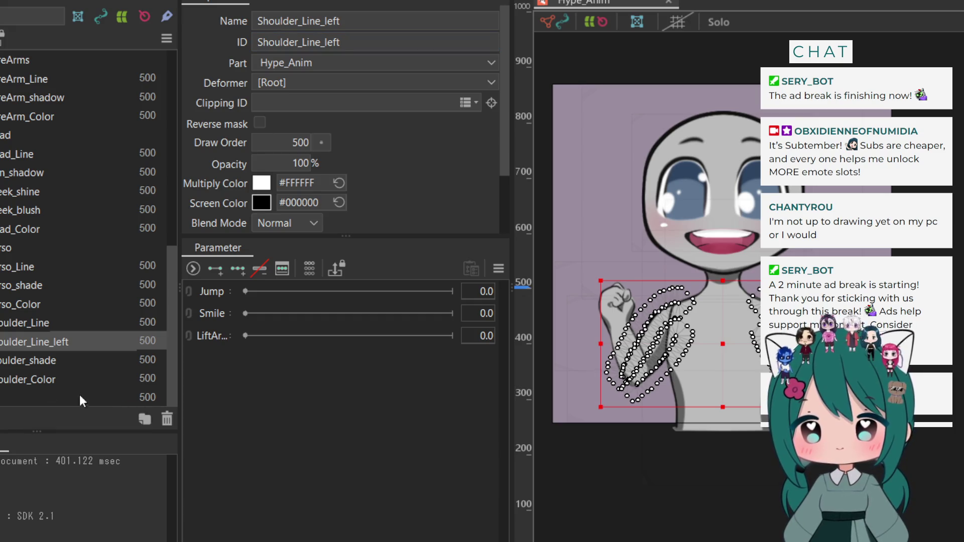
# Rename the duplicated line mesh Shoulder_Line_Right, in both name and ID
pyautogui.click(16, 326)
pyautogui.click(393, 23)
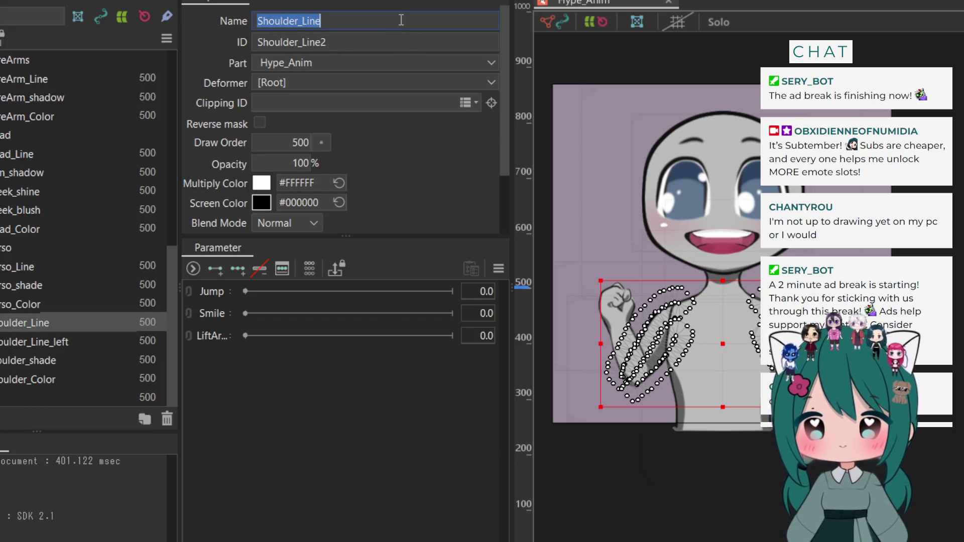
pyautogui.click(401, 20)
pyautogui.write('ight')
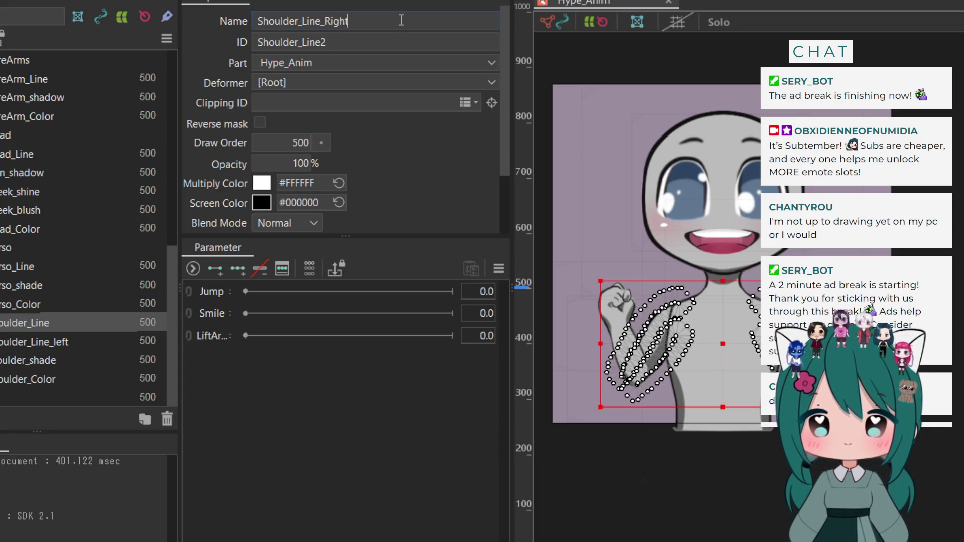
pyautogui.click(367, 41)
pyautogui.click(367, 42)
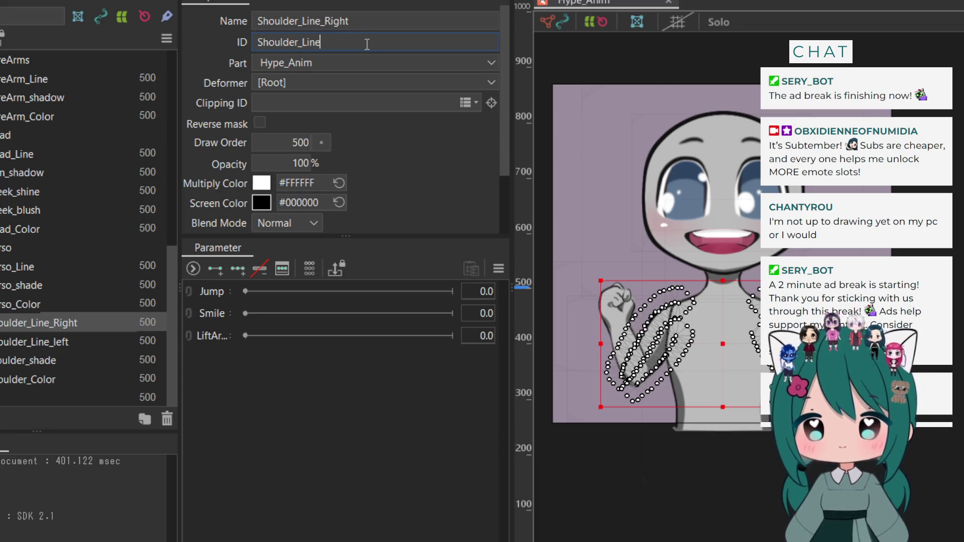
pyautogui.write('_Right')
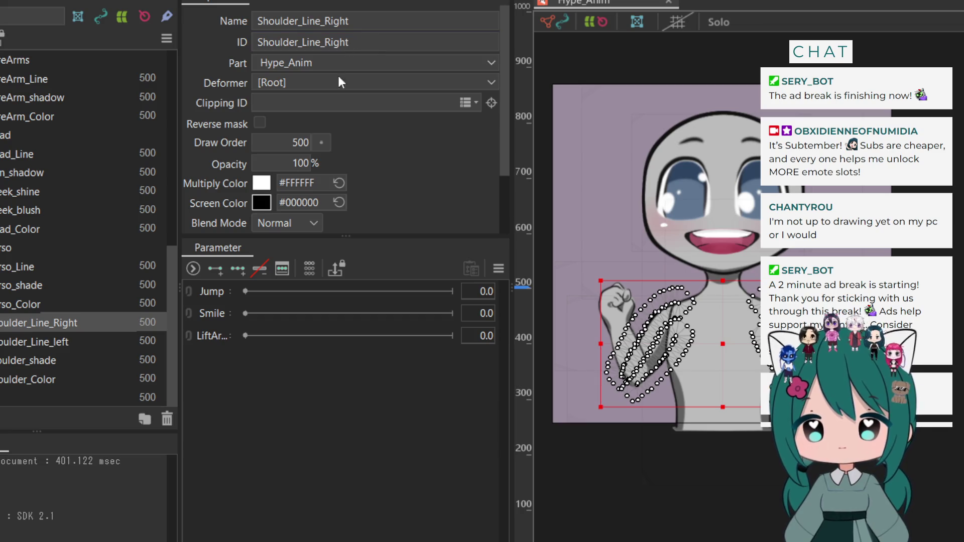
# Rename the shoulder_shade mesh to shoulder_shade_left with a matching _left ID
pyautogui.click(3, 341)
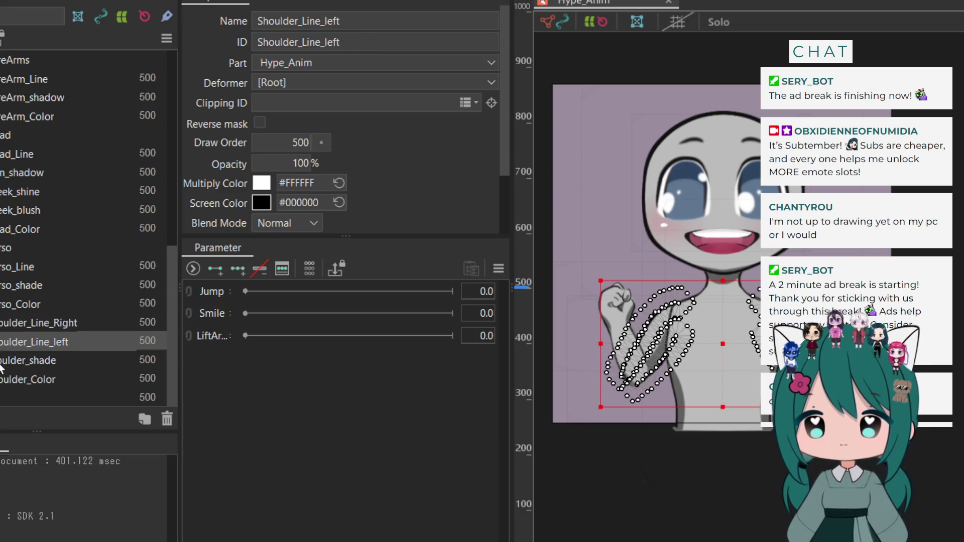
pyautogui.click(2, 363)
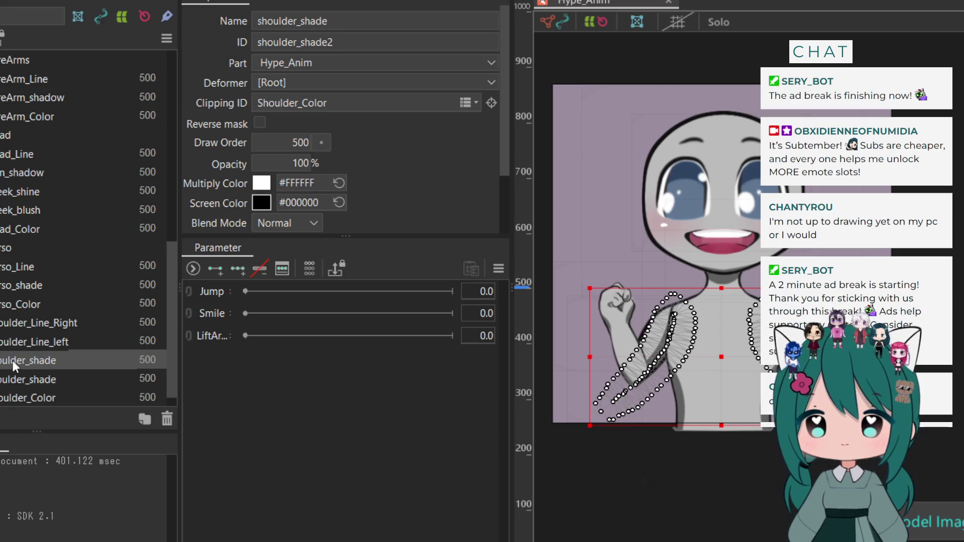
pyautogui.click(364, 21)
pyautogui.write('_')
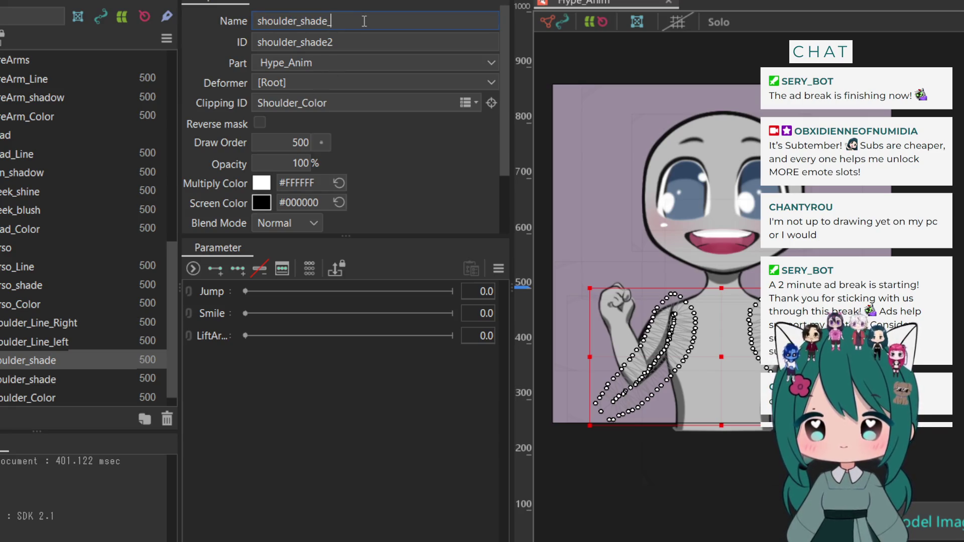
pyautogui.write('left')
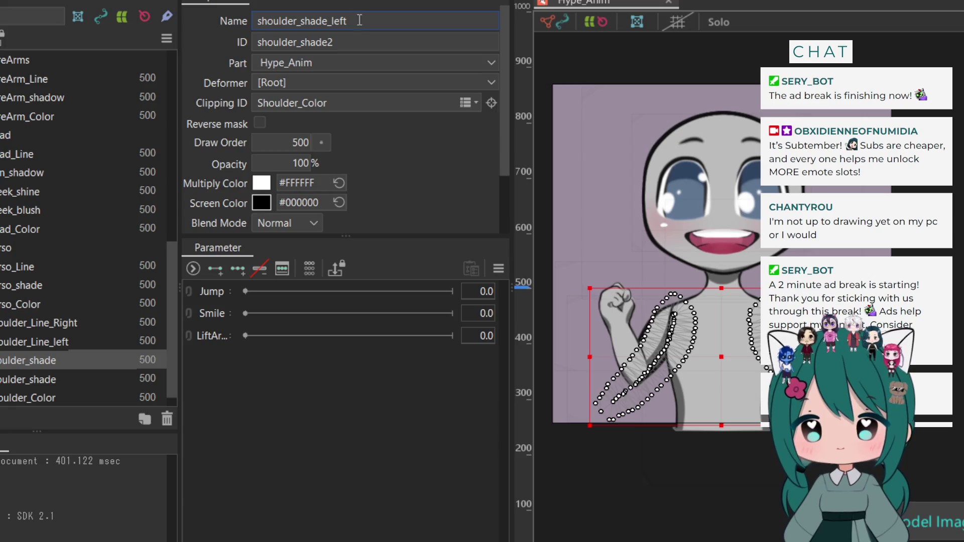
pyautogui.click(346, 42)
pyautogui.press('BackSpace')
pyautogui.write('_le')
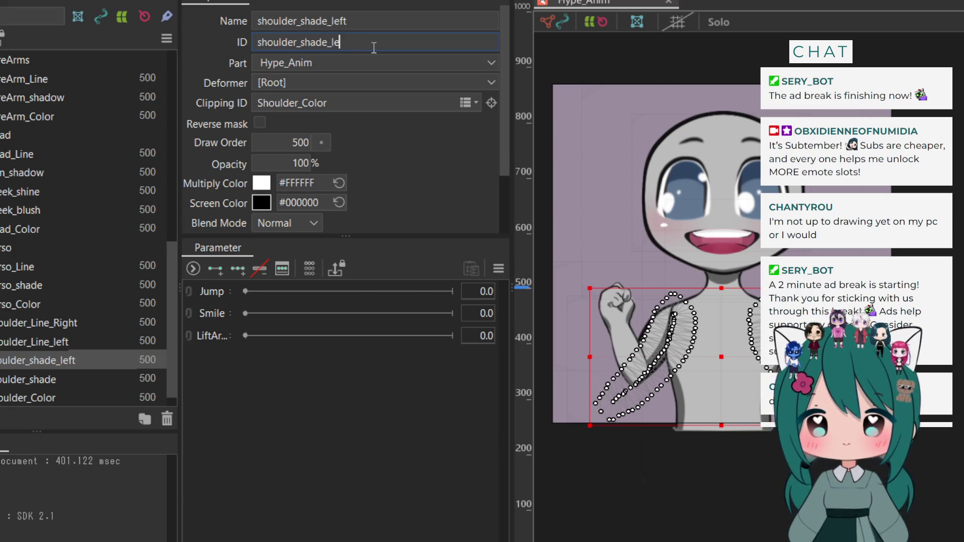
pyautogui.write('ft')
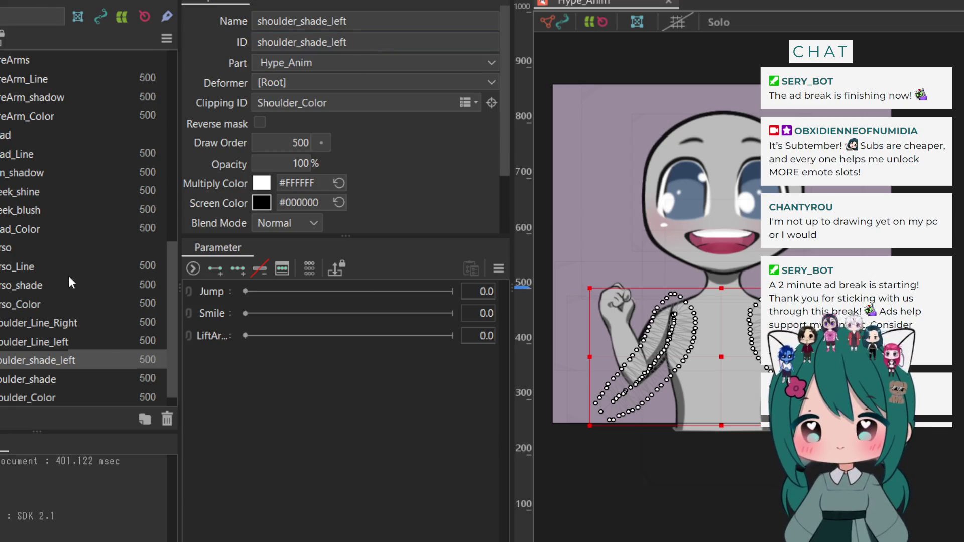
# Move Shoulder_Line_Right below shoulder_shade_left in the Parts palette
pyautogui.scroll(-1, 60, 301)
pyautogui.moveTo(36, 341); pyautogui.dragTo(50, 312)
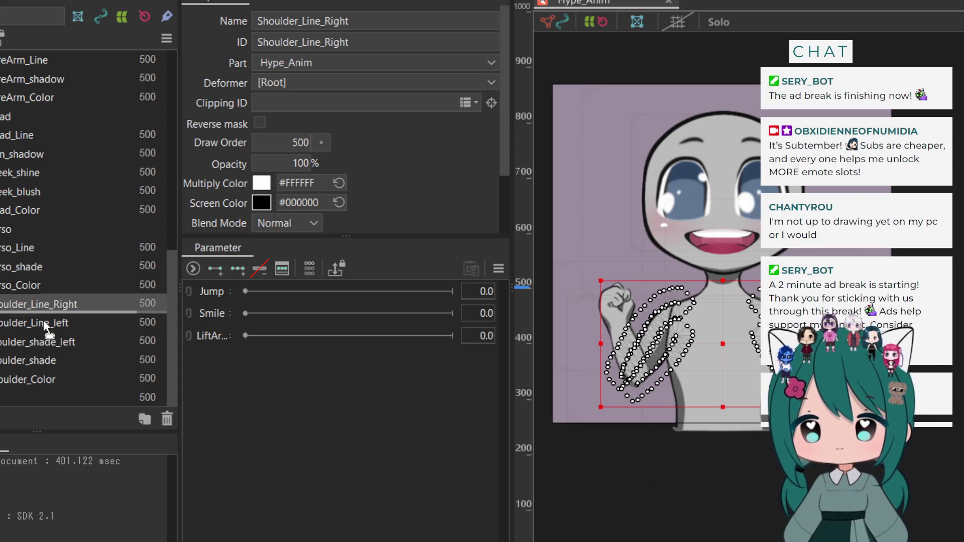
pyautogui.moveTo(43, 320); pyautogui.dragTo(34, 355)
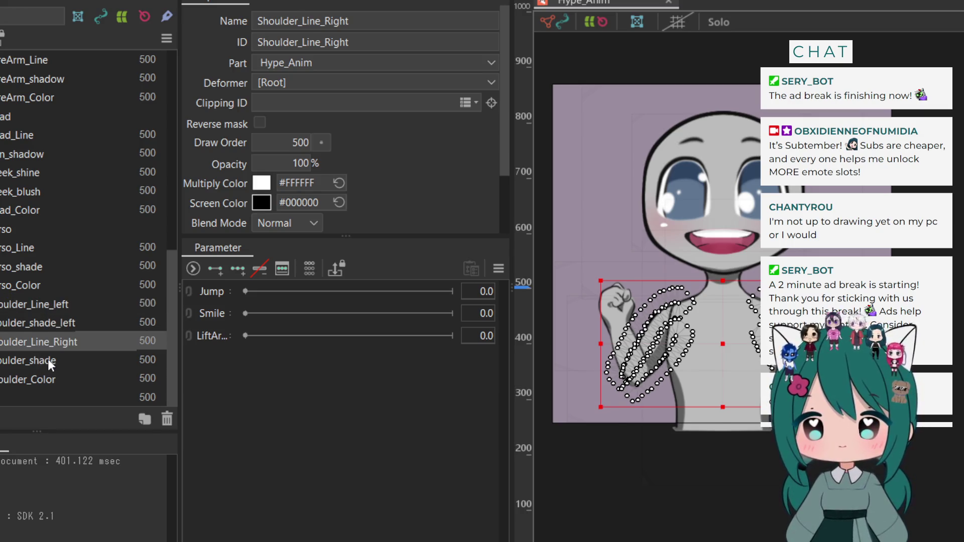
# Rename the original shade mesh shoulder_shade_Right and add _Right to its ID
pyautogui.click(47, 360)
pyautogui.click(368, 23)
pyautogui.press('End')
pyautogui.write('_Right')
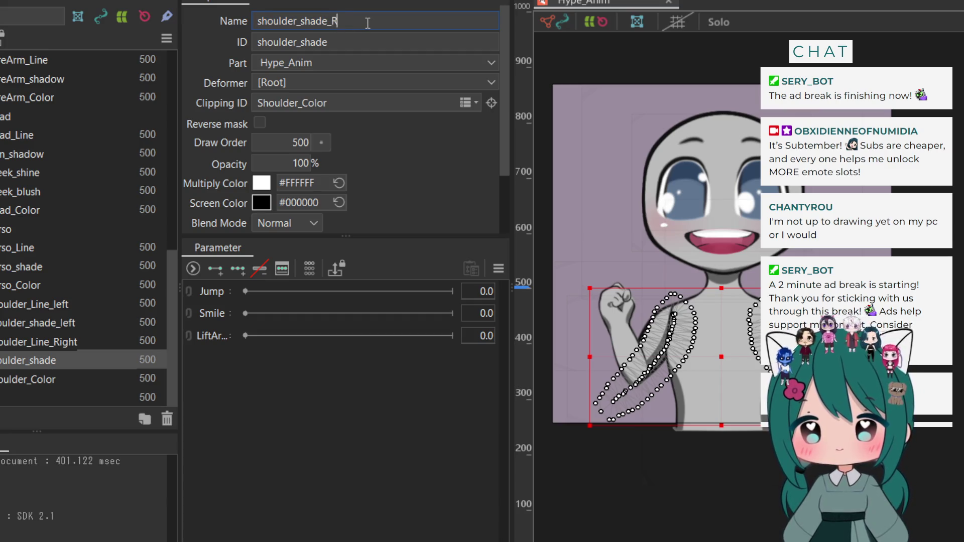
pyautogui.press('Tab')
pyautogui.press('End')
pyautogui.write('_Righ')
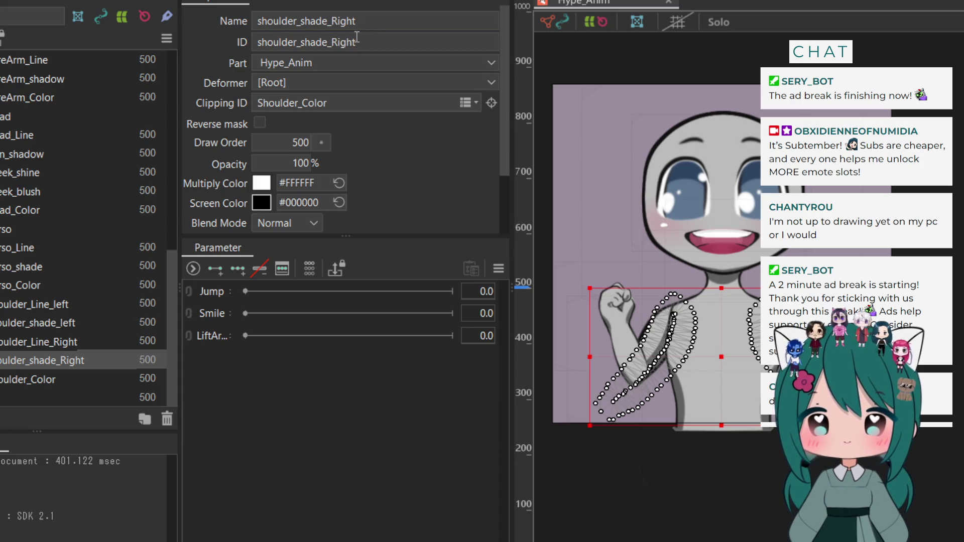
# Rename the first Shoulder_Color mesh Shoulder_Color_Left, replacing the trailing 2 in its ID
pyautogui.click(45, 380)
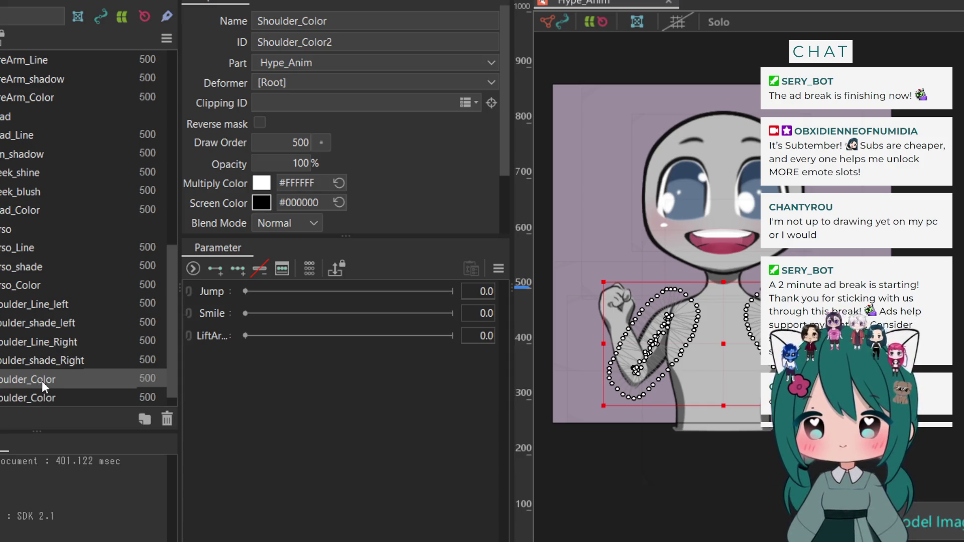
pyautogui.doubleClick(355, 22)
pyautogui.click(365, 21)
pyautogui.write('_')
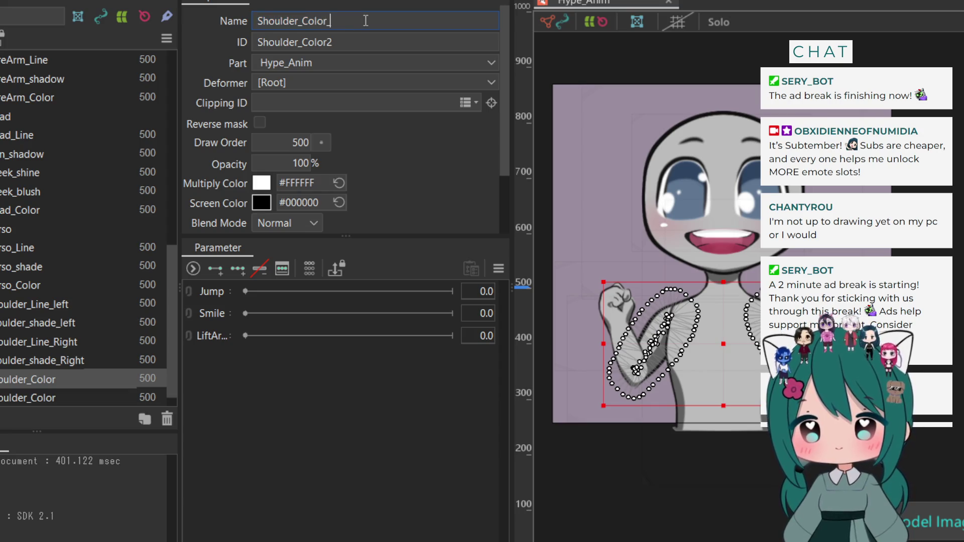
pyautogui.write('Left')
pyautogui.press('Tab')
pyautogui.press('End')
pyautogui.press('BackSpace')
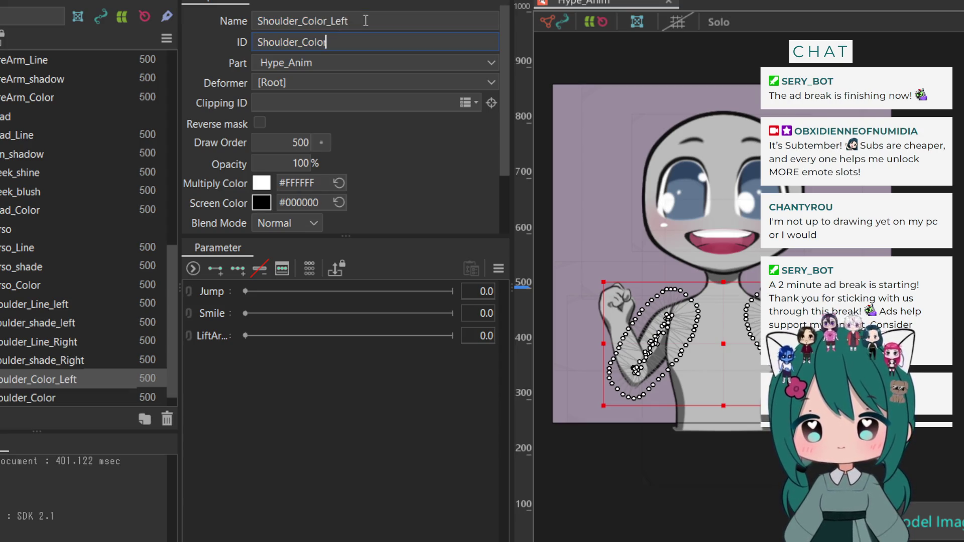
pyautogui.write('_Left')
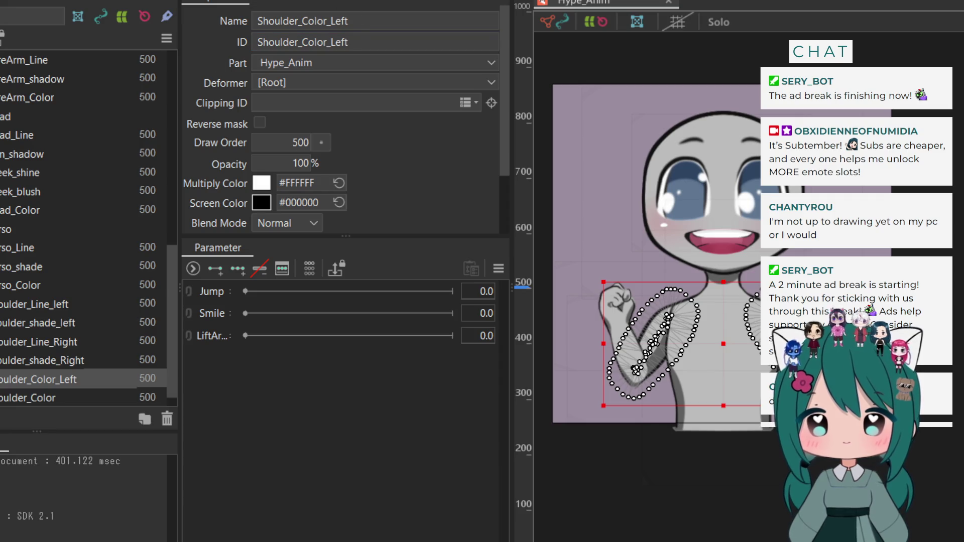
# Rename the other Shoulder_Color mesh Shoulder_Color_Right, name and ID
pyautogui.click(4, 399)
pyautogui.doubleClick(395, 17)
pyautogui.press('End')
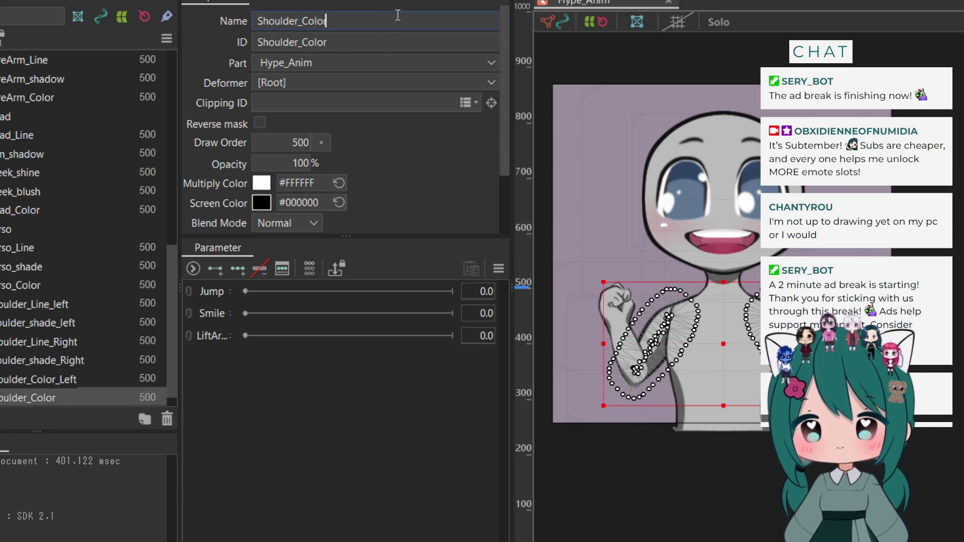
pyautogui.write('_Right')
pyautogui.press('Tab')
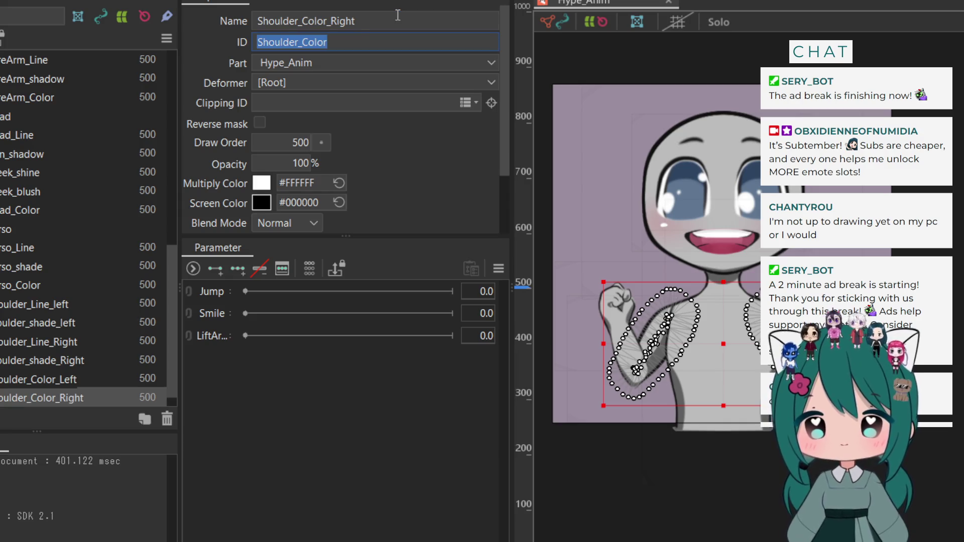
pyautogui.press('End')
pyautogui.write('_Right')
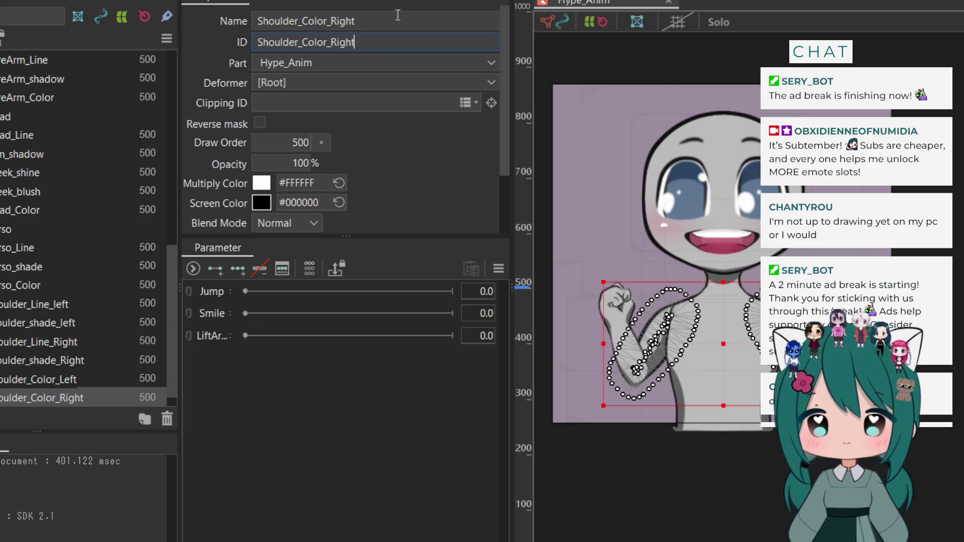
# Move Shoulder_Color_Left beside shoulder_shade_left and clip the left shade to Shoulder_Color_Left
pyautogui.scroll(-1, 104, 322)
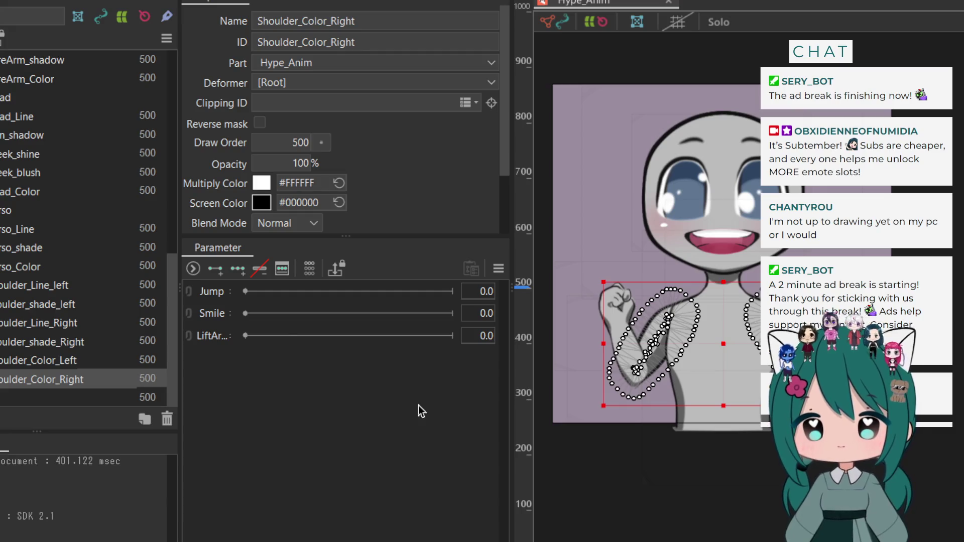
pyautogui.click(33, 301)
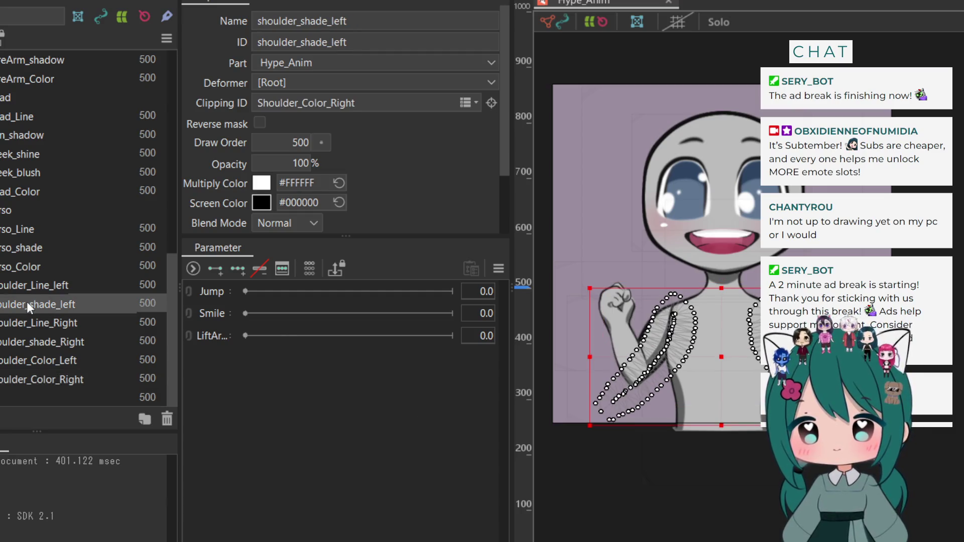
pyautogui.click(26, 294)
pyautogui.click(24, 302)
pyautogui.click(47, 360)
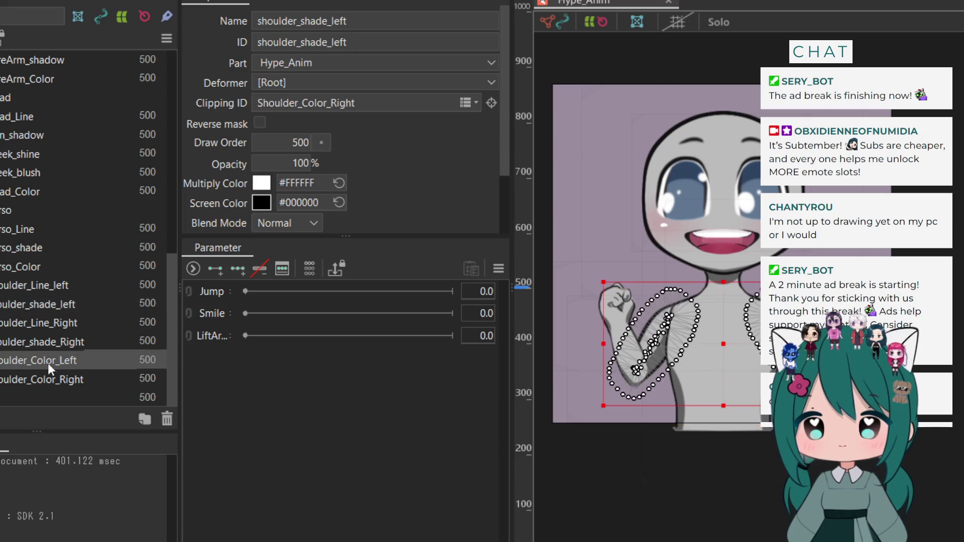
pyautogui.moveTo(57, 345); pyautogui.dragTo(62, 309)
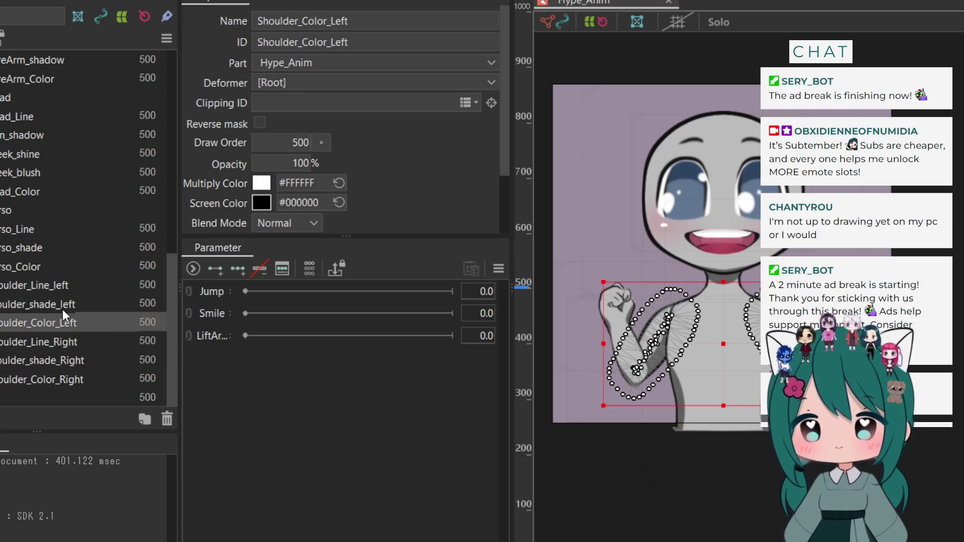
pyautogui.click(64, 298)
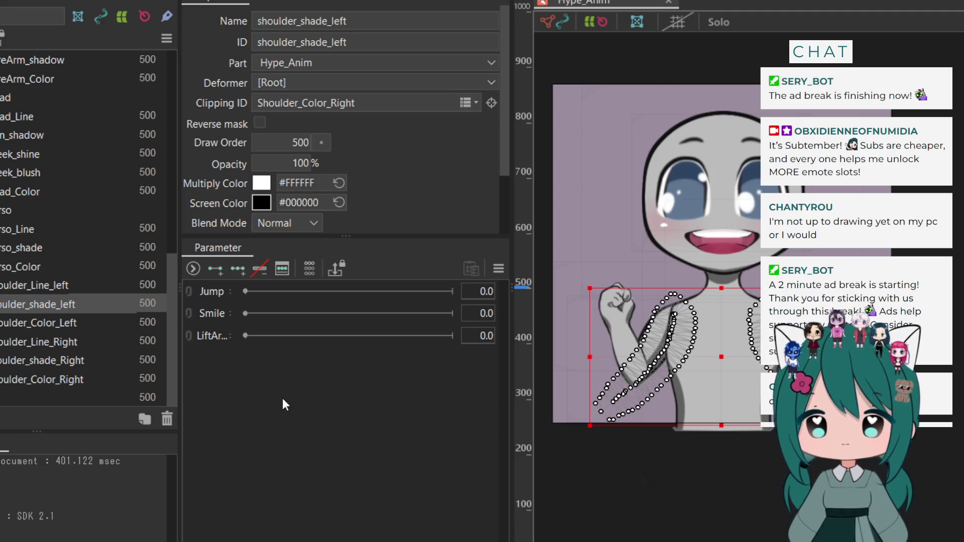
pyautogui.press('Delete')
pyautogui.write('shoulder_shade_left')
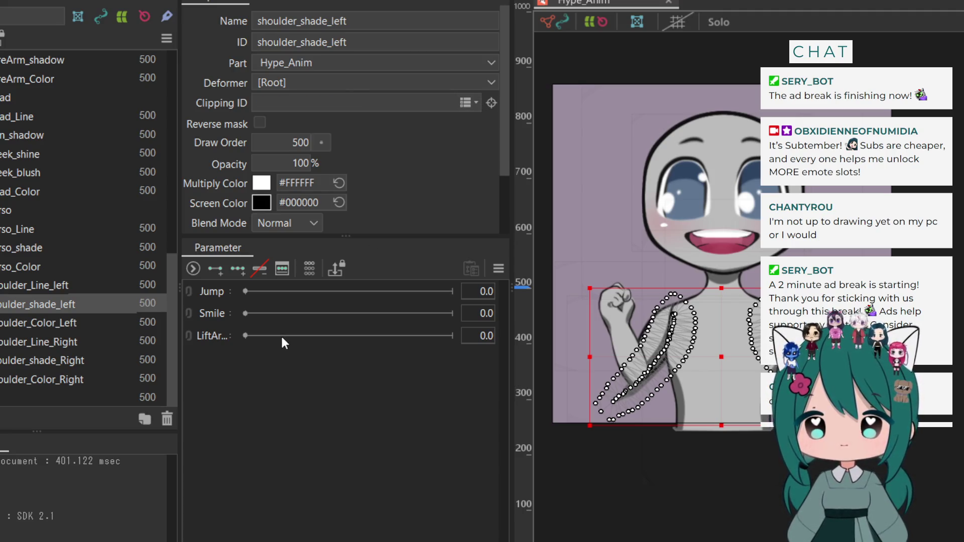
# Deselect all and check the left shoulder line, shade and colour layers
pyautogui.click(734, 512)
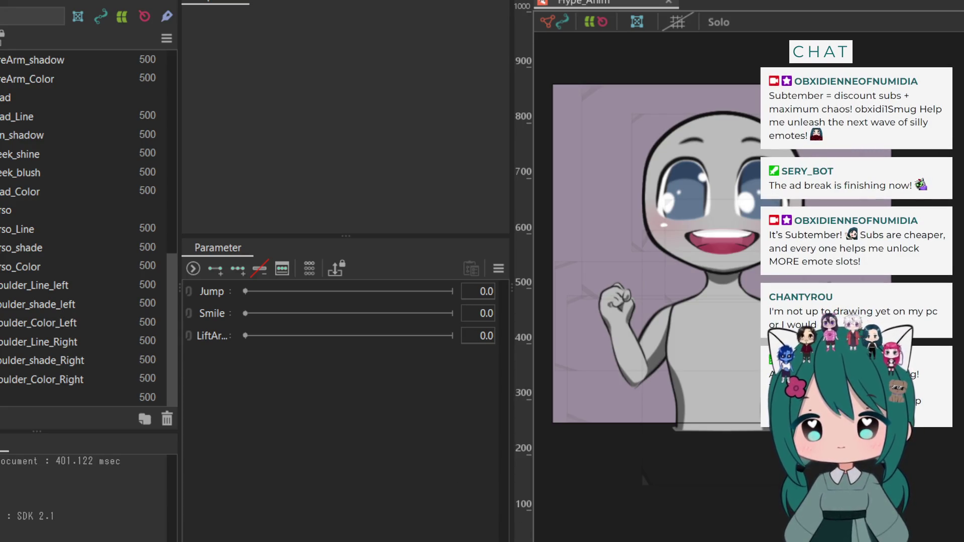
pyautogui.click(15, 288)
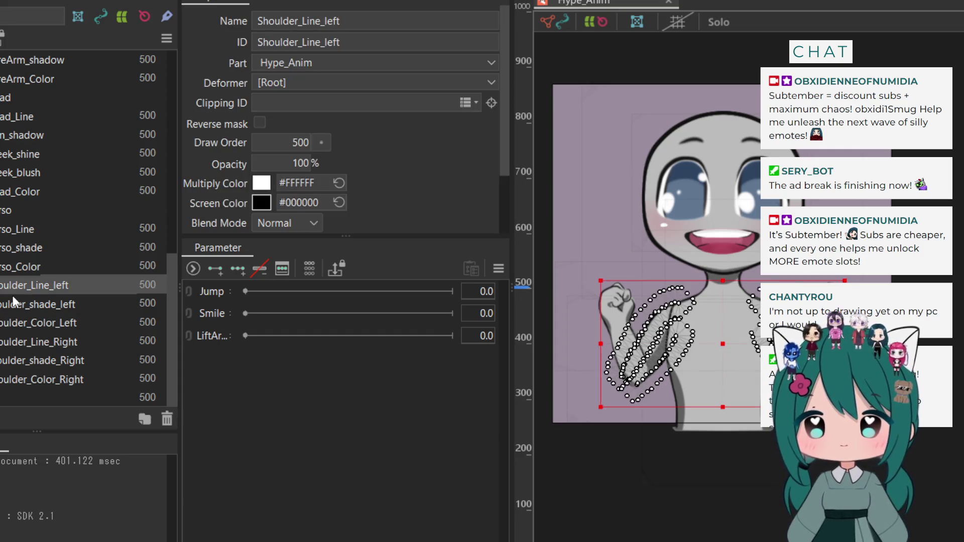
pyautogui.click(15, 303)
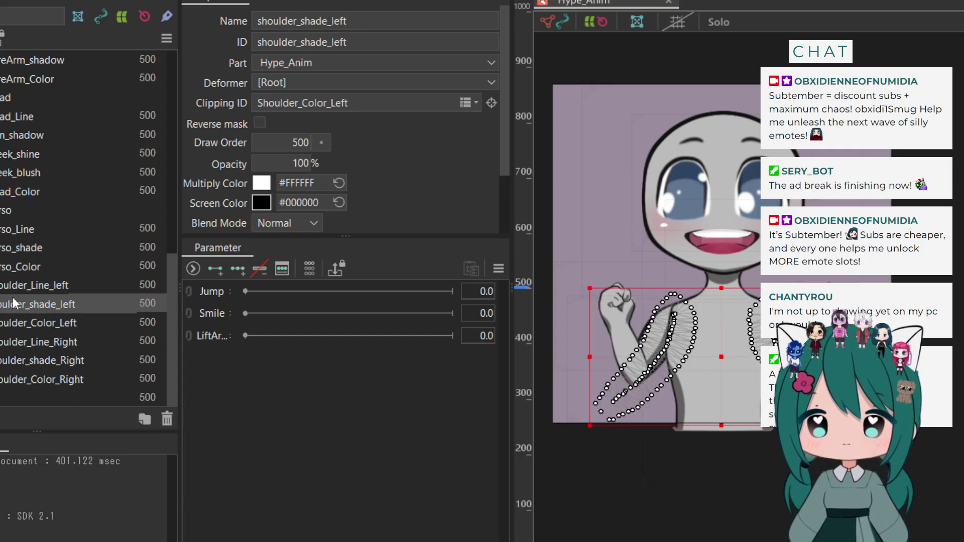
pyautogui.click(11, 324)
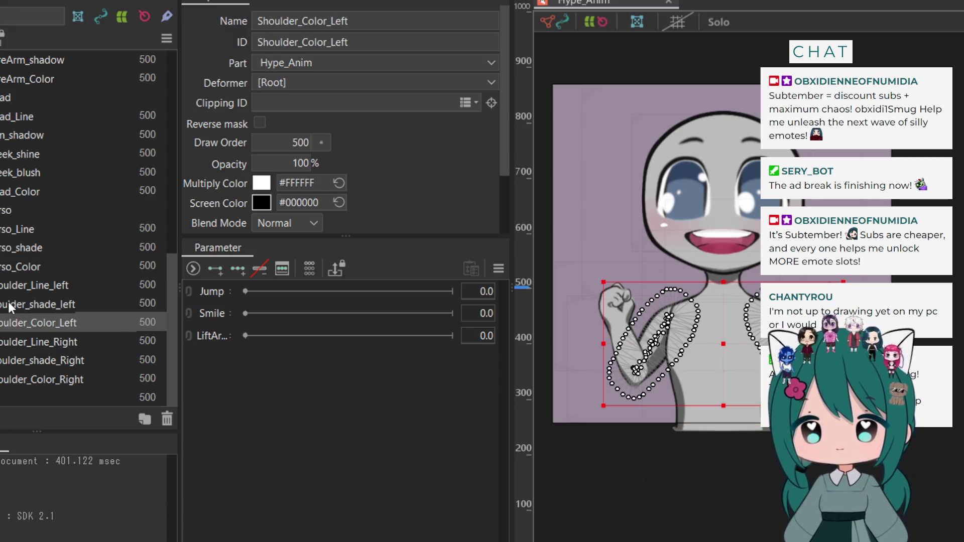
pyautogui.click(10, 307)
pyautogui.click(17, 287)
pyautogui.click(16, 304)
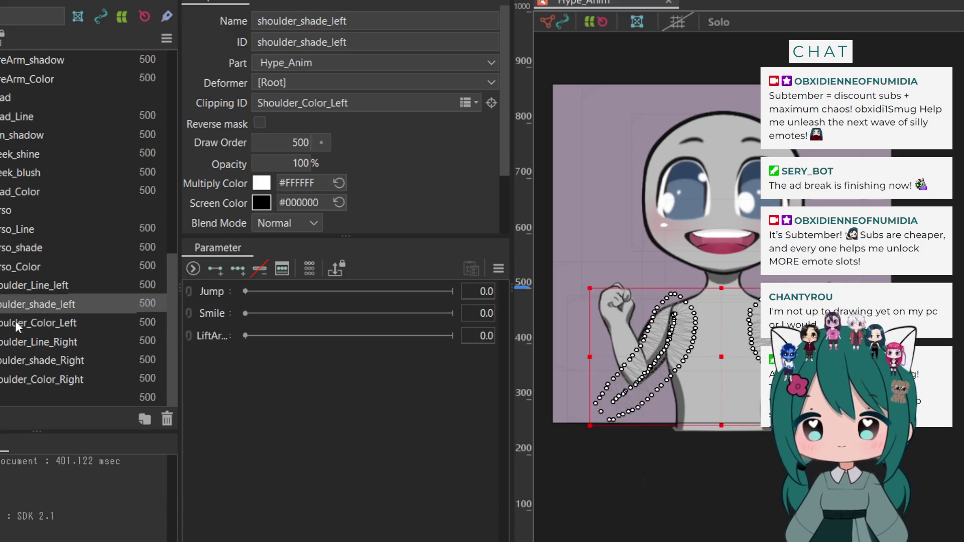
pyautogui.click(15, 322)
# Inspect the right shoulder layers, hide Shoulder_Color_Right, and start editing Shoulder_Color_Left's mesh
pyautogui.click(16, 341)
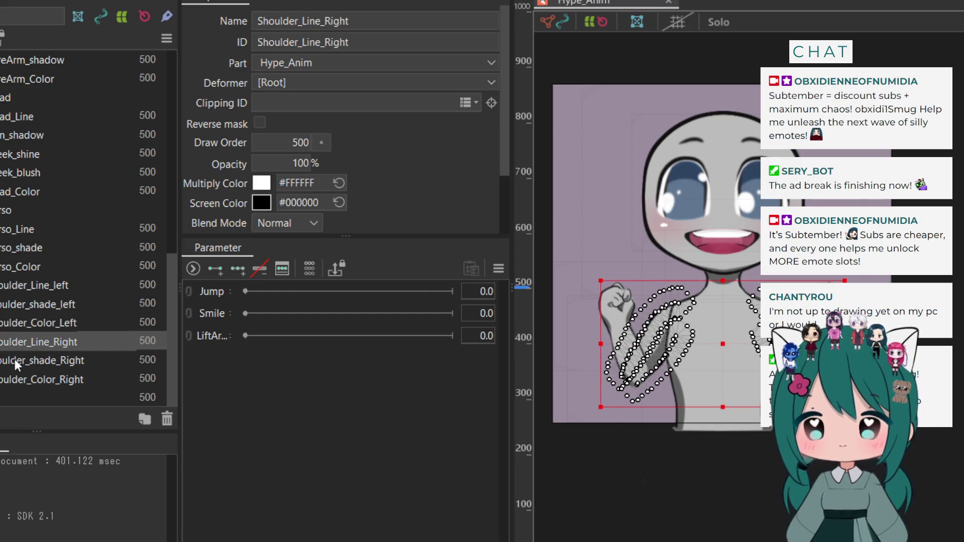
pyautogui.click(14, 359)
pyautogui.click(9, 384)
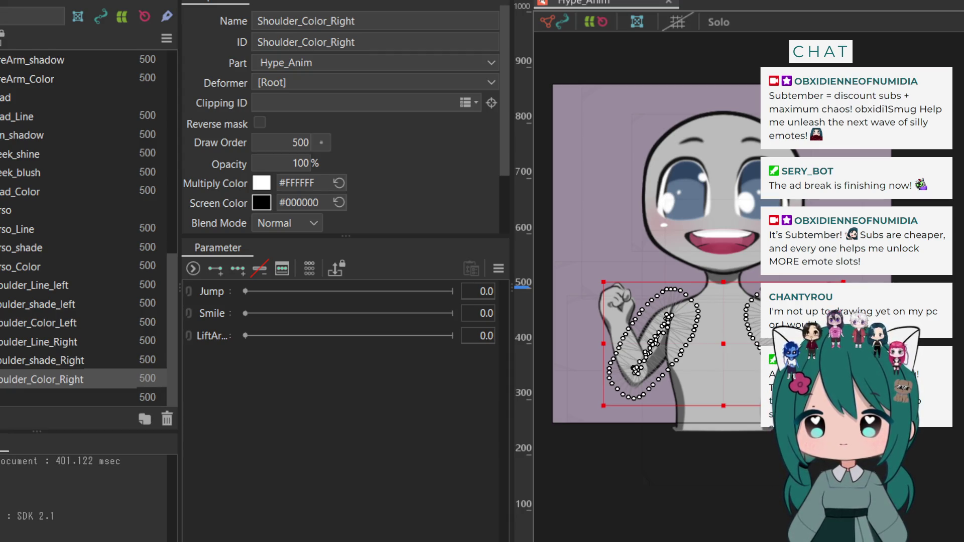
pyautogui.click(2, 379)
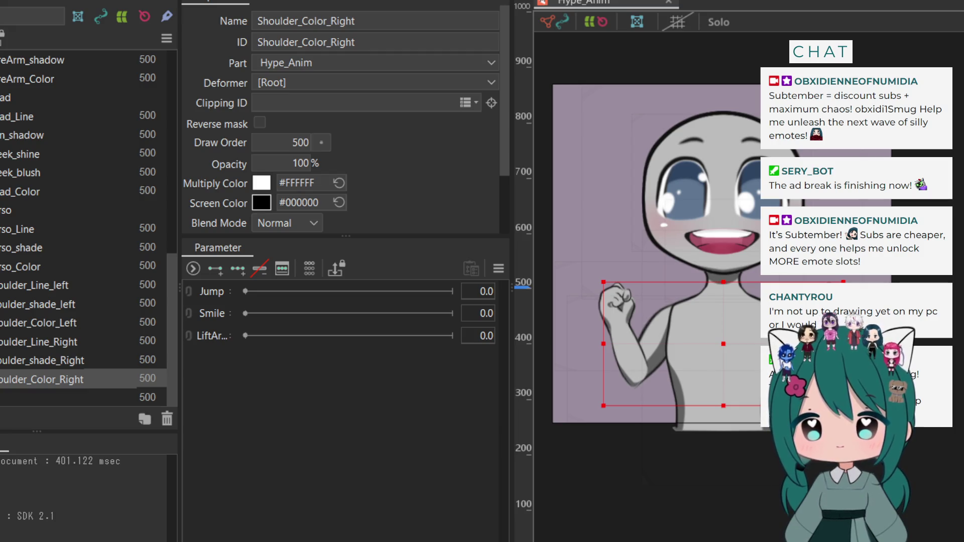
pyautogui.click(12, 325)
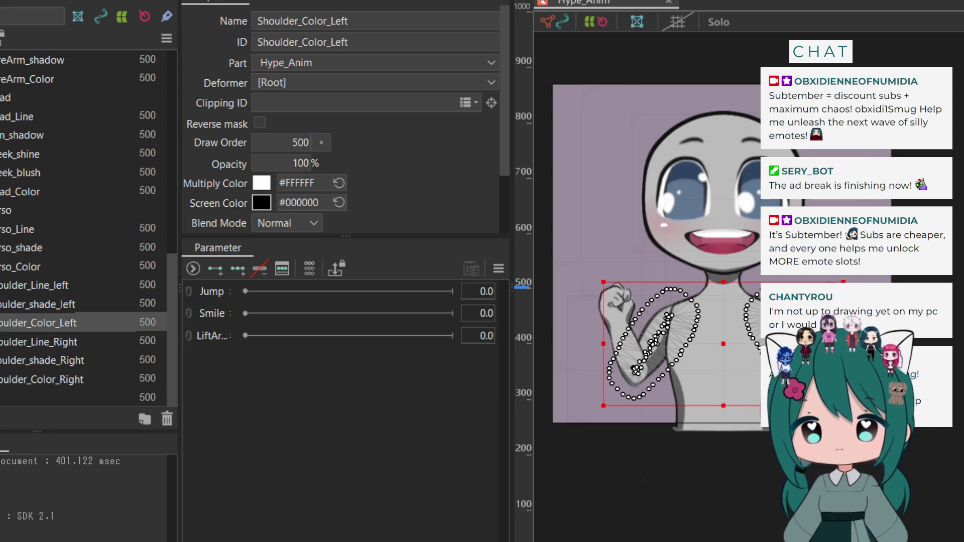
pyautogui.click(304, 4)
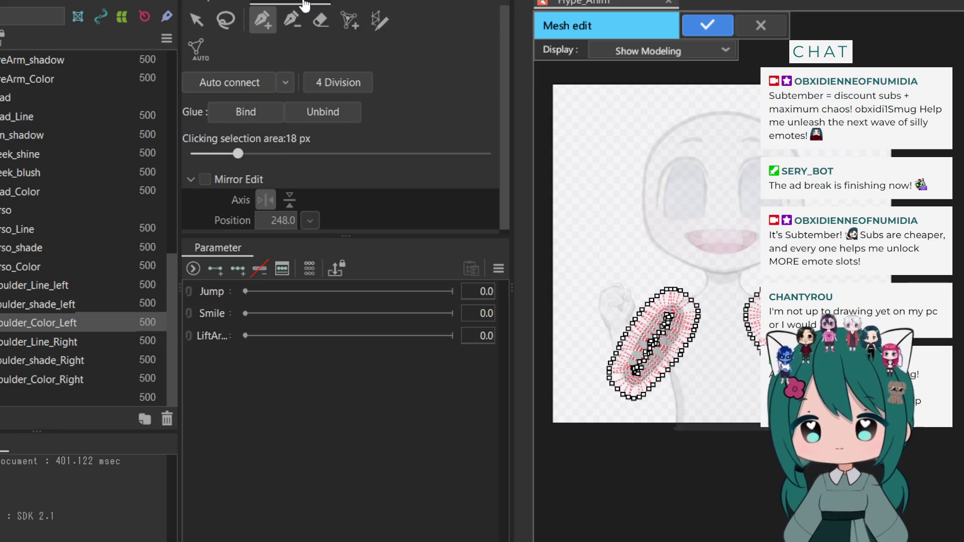
# Erase the other-shoulder vertices from Shoulder_Color_Left and confirm the shoulder_shade_left mesh
pyautogui.click(320, 21)
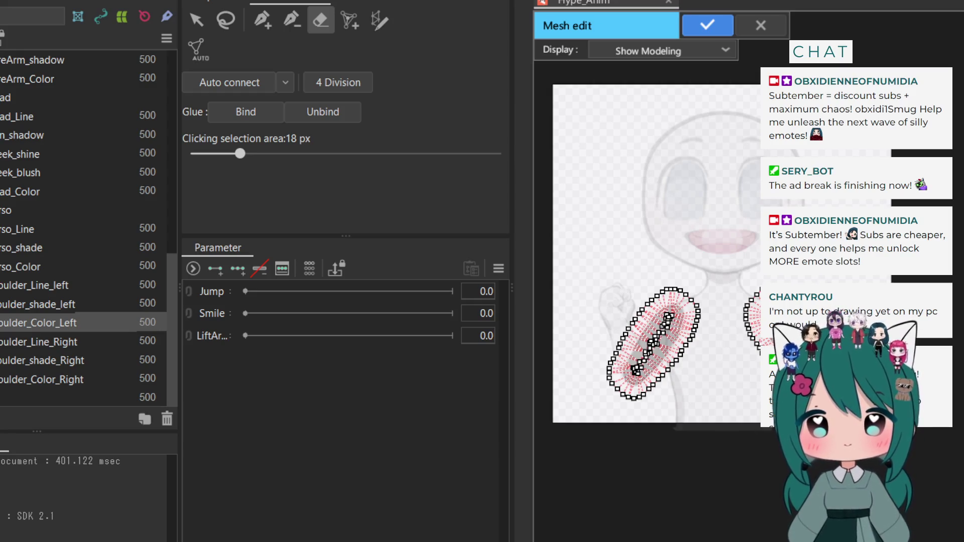
pyautogui.moveTo(751, 299); pyautogui.dragTo(746, 325)
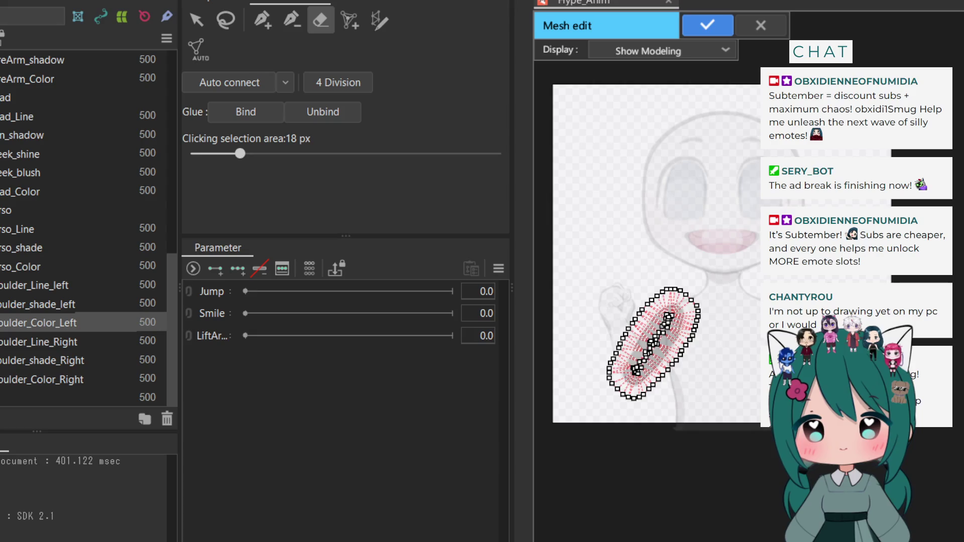
pyautogui.click(701, 23)
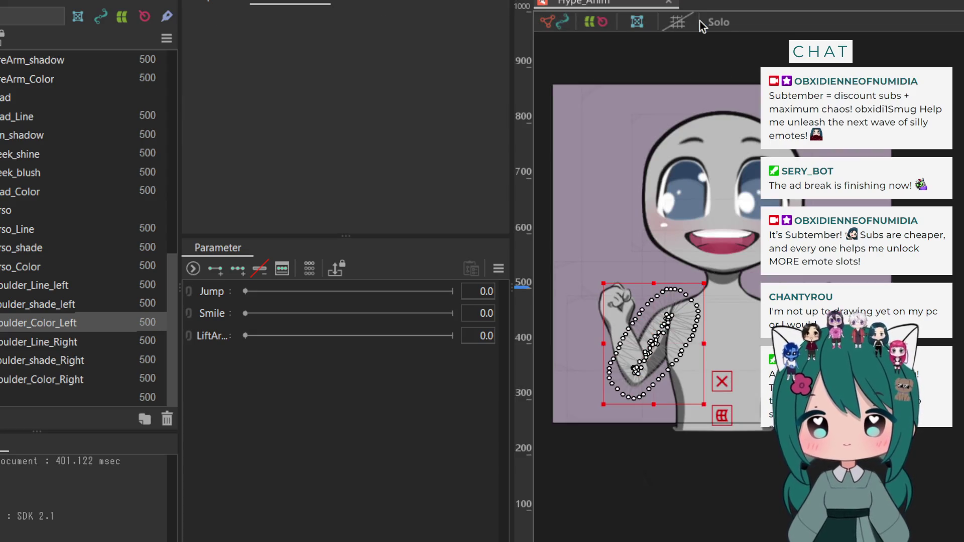
pyautogui.click(26, 306)
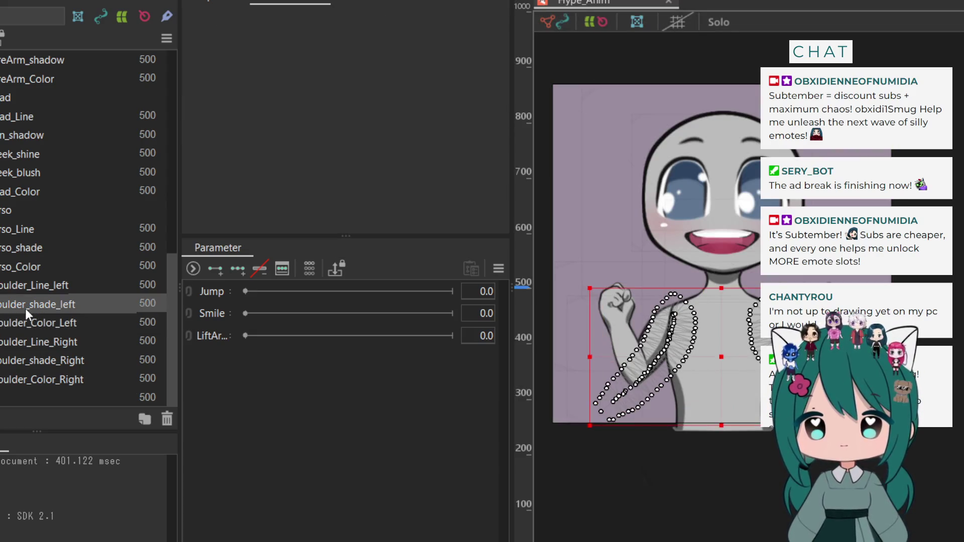
pyautogui.hotkey('ctrl', 'e')
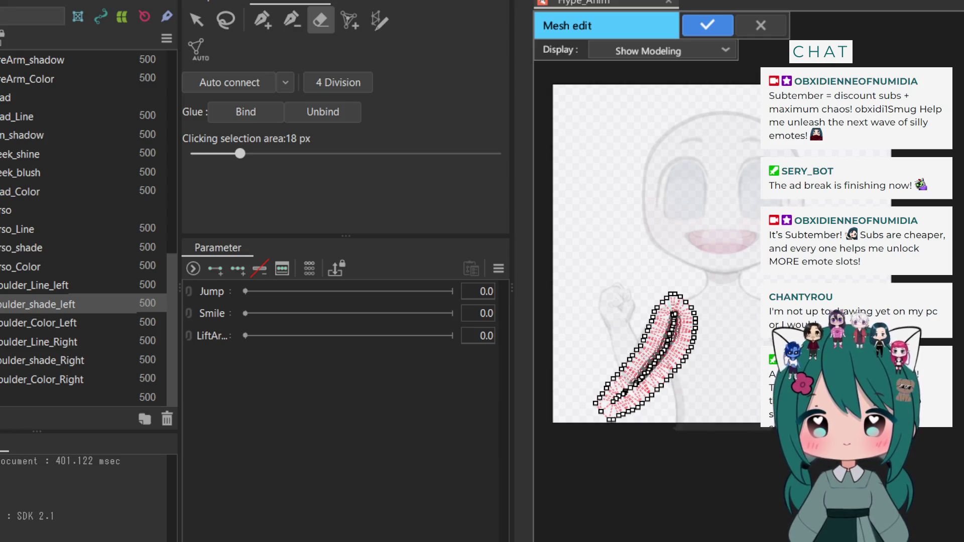
pyautogui.click(706, 25)
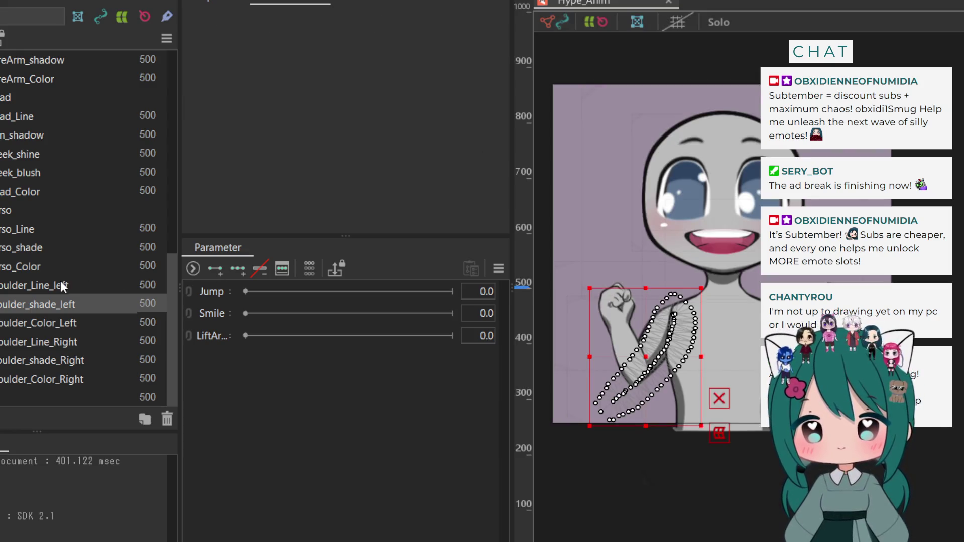
# Trim the Shoulder_Line_left mesh so it covers only the left shoulder
pyautogui.click(62, 286)
pyautogui.hotkey('ctrl', 'e')
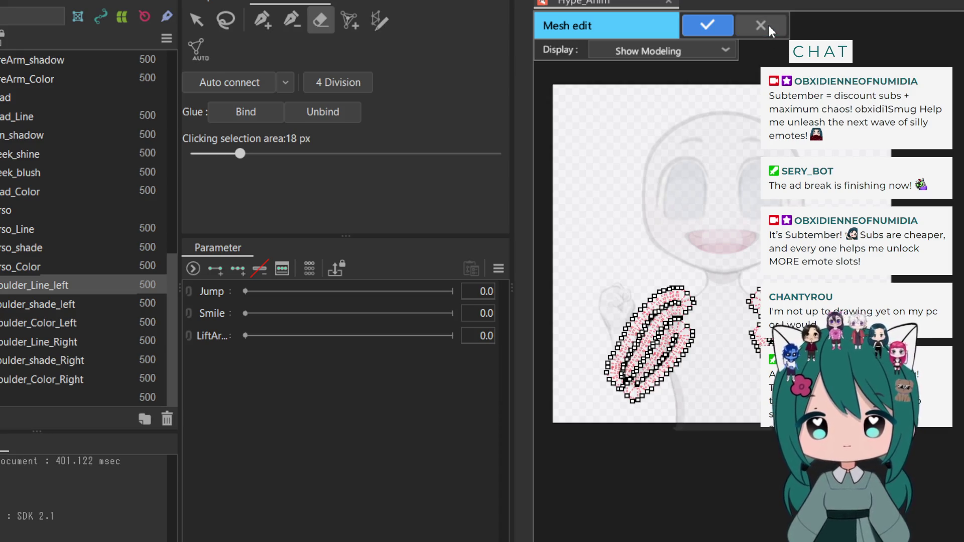
pyautogui.press('Return')
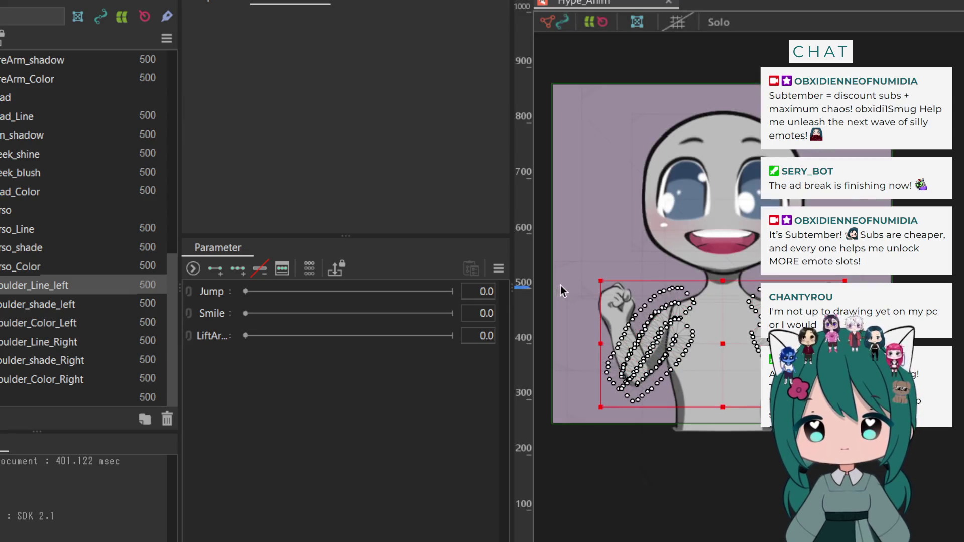
pyautogui.hotkey('ctrl', 'm')
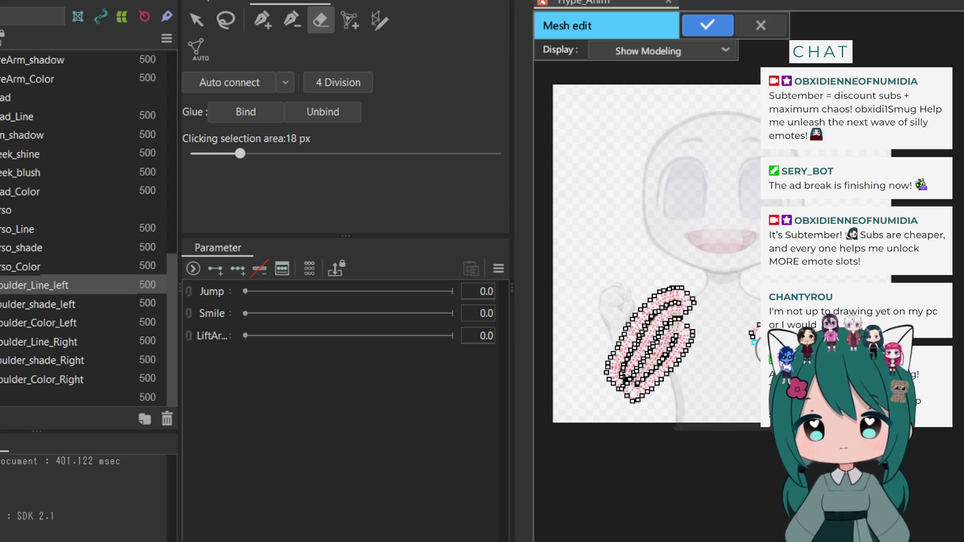
pyautogui.click(712, 29)
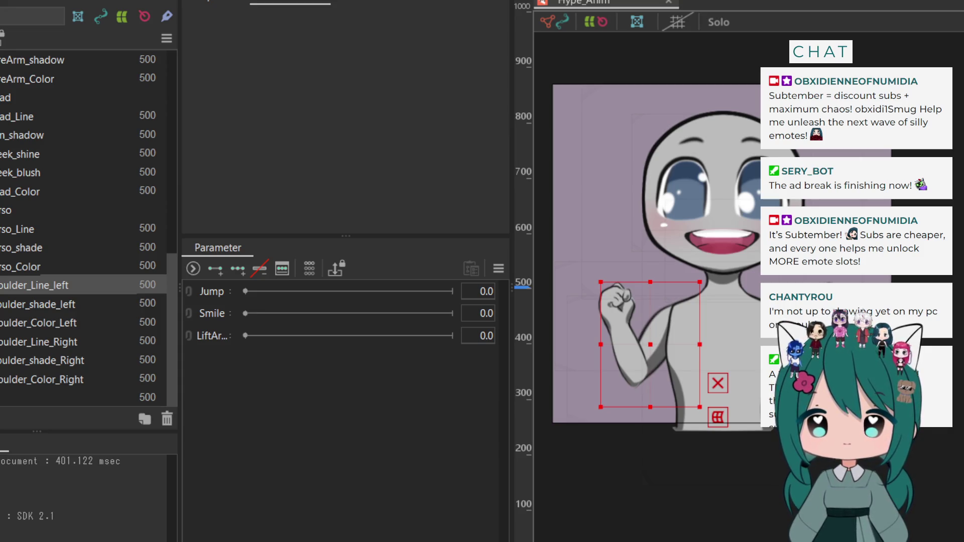
pyautogui.click(13, 342)
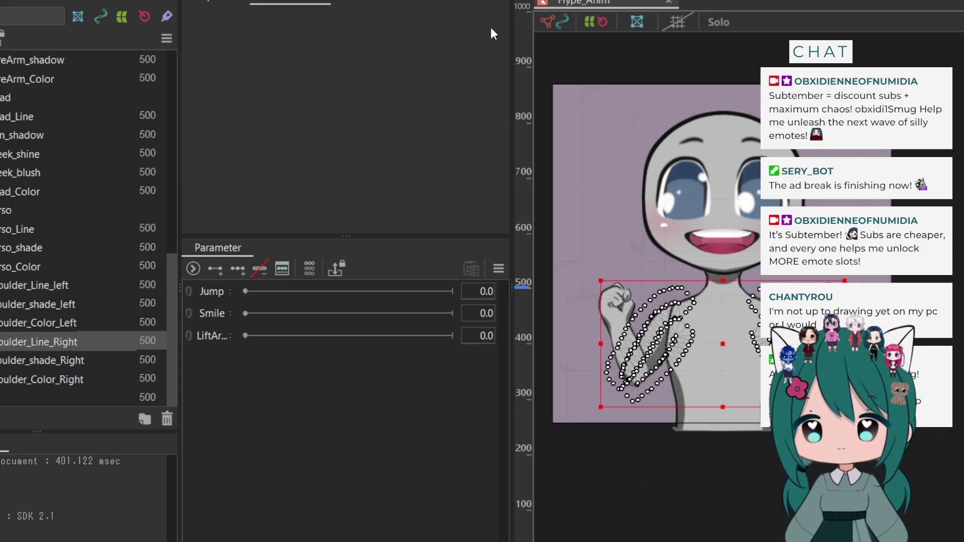
# Erase Shoulder_Line_Right's vertices over the raised arm using an enlarged eraser
pyautogui.doubleClick(646, 333)
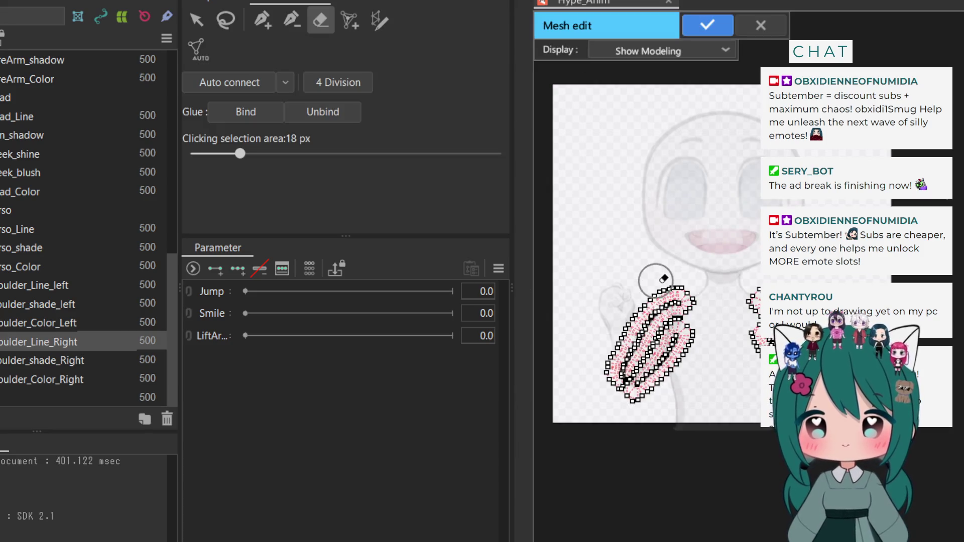
pyautogui.moveTo(662, 285); pyautogui.dragTo(662, 363)
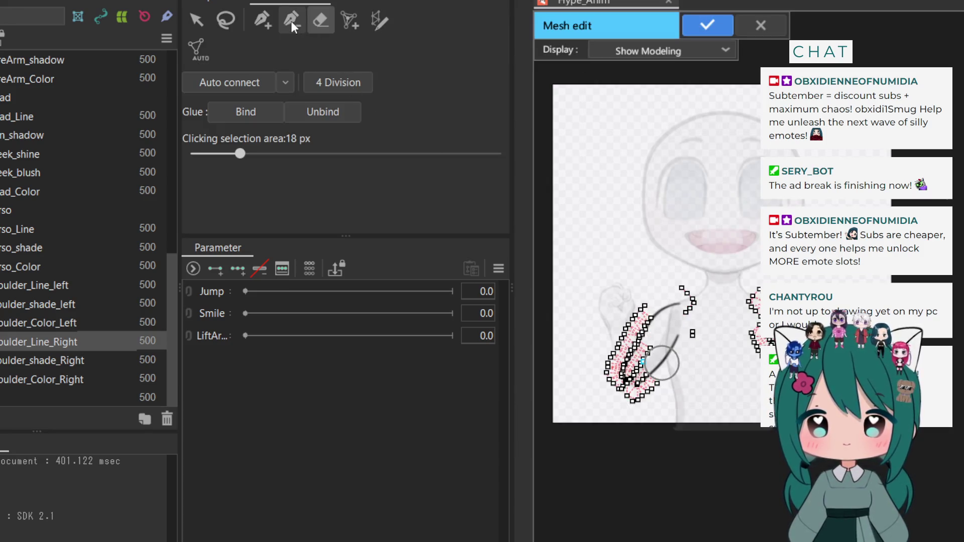
pyautogui.moveTo(240, 154); pyautogui.dragTo(327, 154)
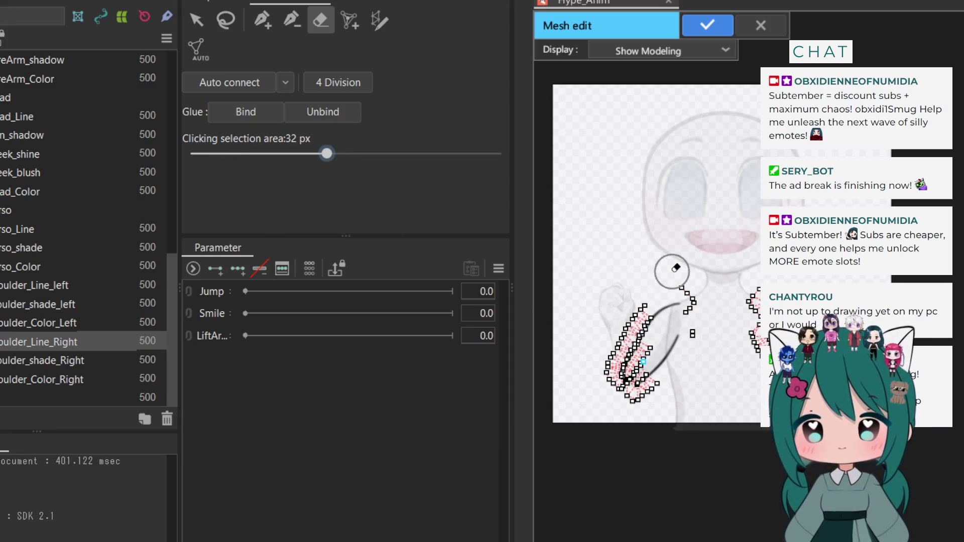
pyautogui.moveTo(675, 284)
pyautogui.mouseDown()
pyautogui.moveTo(640, 309)
pyautogui.moveTo(614, 367)
pyautogui.moveTo(660, 293)
pyautogui.moveTo(688, 292)
pyautogui.moveTo(688, 334)
pyautogui.moveTo(629, 405)
pyautogui.mouseUp()
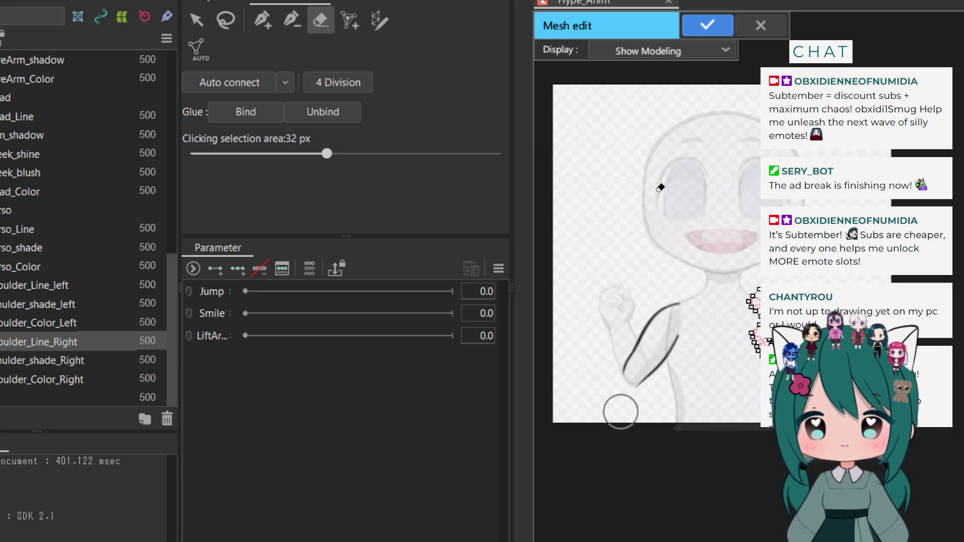
pyautogui.click(705, 25)
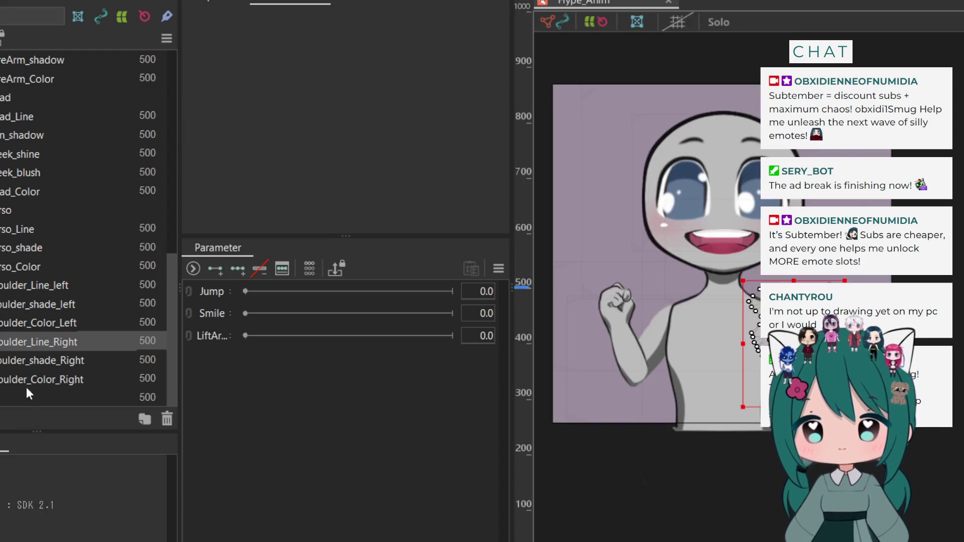
# Erase shoulder_shade_Right's vertices over the raised arm and confirm
pyautogui.click(32, 360)
pyautogui.click(637, 22)
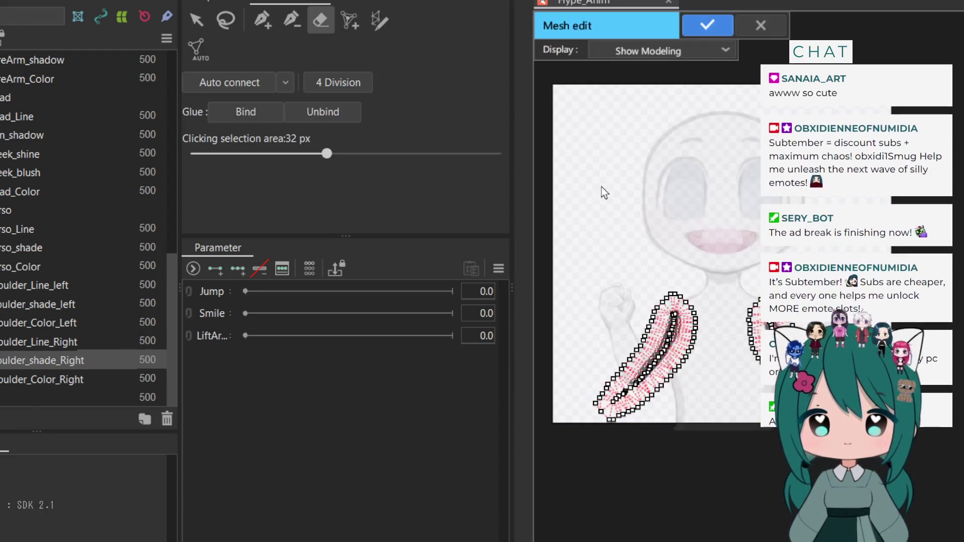
pyautogui.moveTo(652, 282)
pyautogui.mouseDown()
pyautogui.moveTo(662, 307)
pyautogui.moveTo(675, 309)
pyautogui.moveTo(667, 345)
pyautogui.moveTo(599, 412)
pyautogui.moveTo(652, 348)
pyautogui.mouseUp()
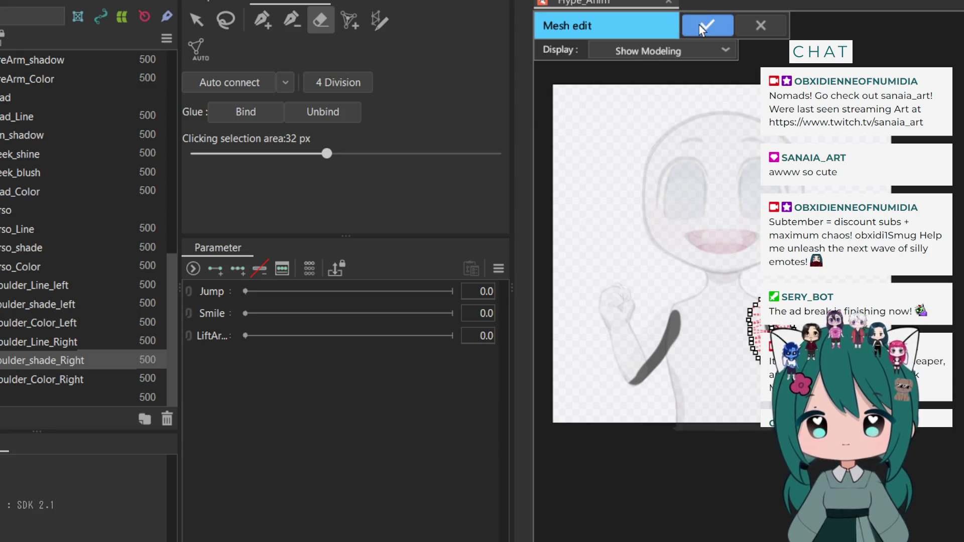
pyautogui.click(705, 26)
# Erase Shoulder_Color_Right's vertices over the raised arm in mesh editing
pyautogui.click(58, 381)
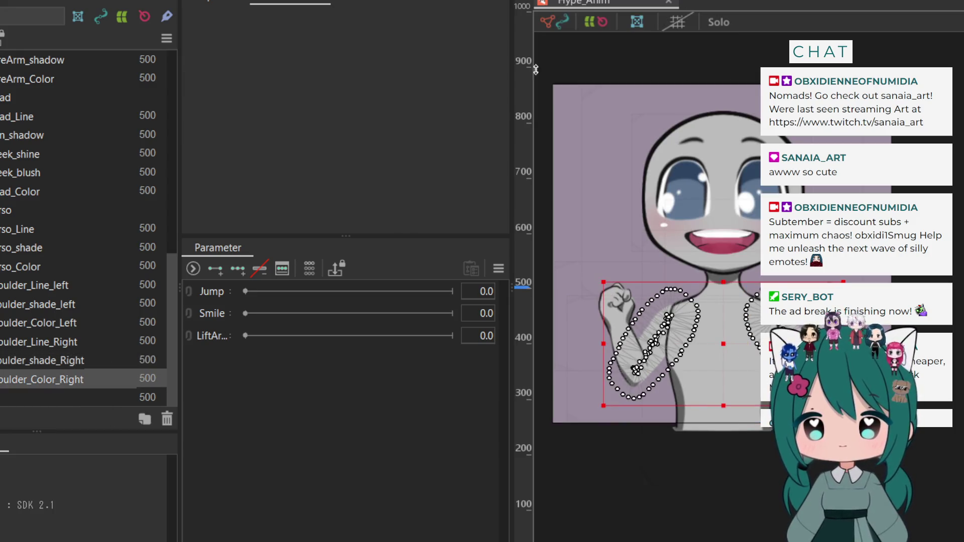
pyautogui.click(636, 22)
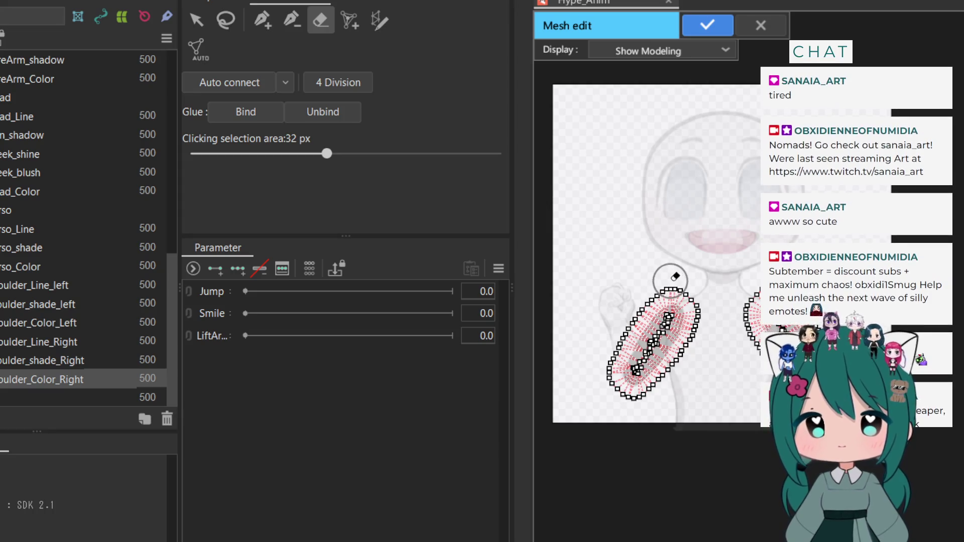
pyautogui.moveTo(675, 279)
pyautogui.mouseDown()
pyautogui.moveTo(639, 307)
pyautogui.moveTo(618, 367)
pyautogui.moveTo(698, 304)
pyautogui.moveTo(671, 361)
pyautogui.moveTo(624, 385)
pyautogui.mouseUp()
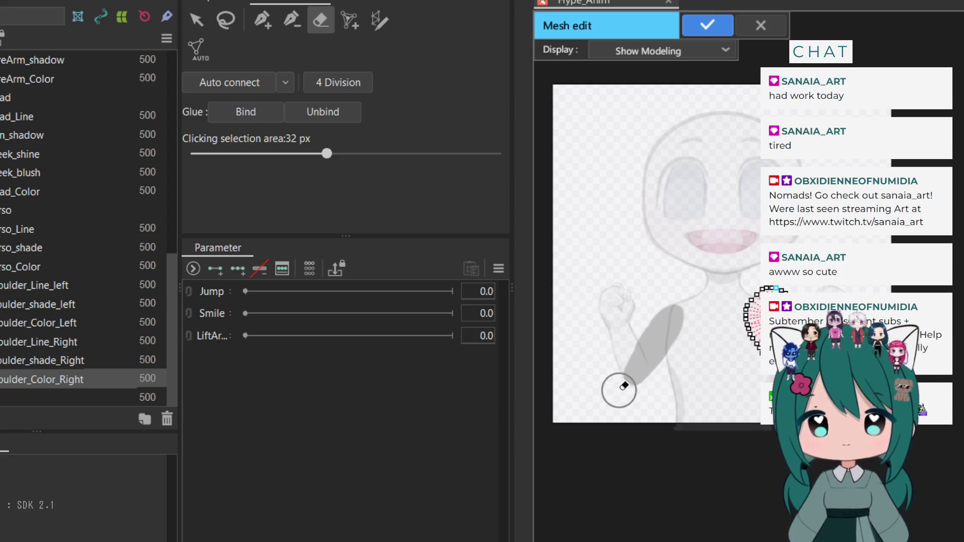
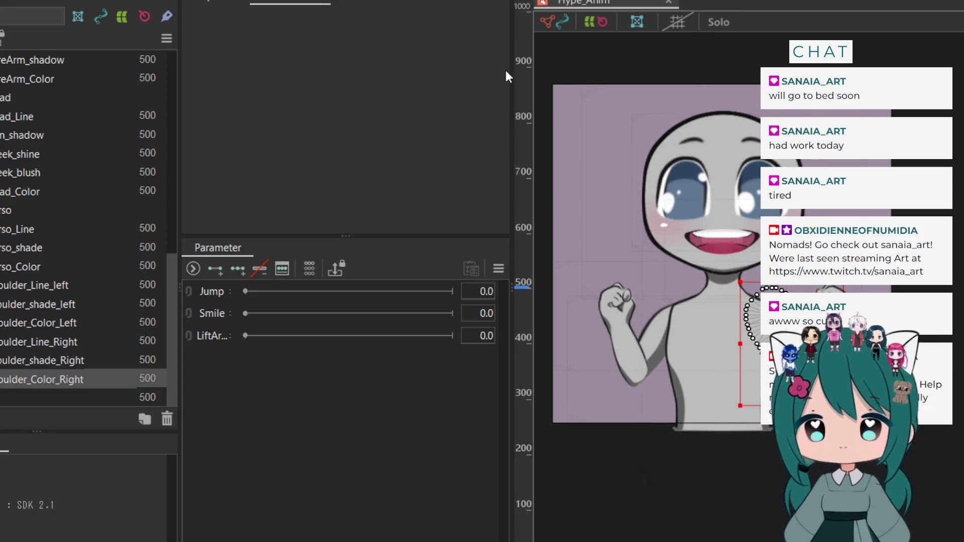
# Shift the canvas divider left, widen the layer list and parameter sliders, and make the error log tall
pyautogui.moveTo(512, 71)
pyautogui.mouseDown()
pyautogui.moveTo(421, 73)
pyautogui.moveTo(440, 73)
pyautogui.mouseUp()
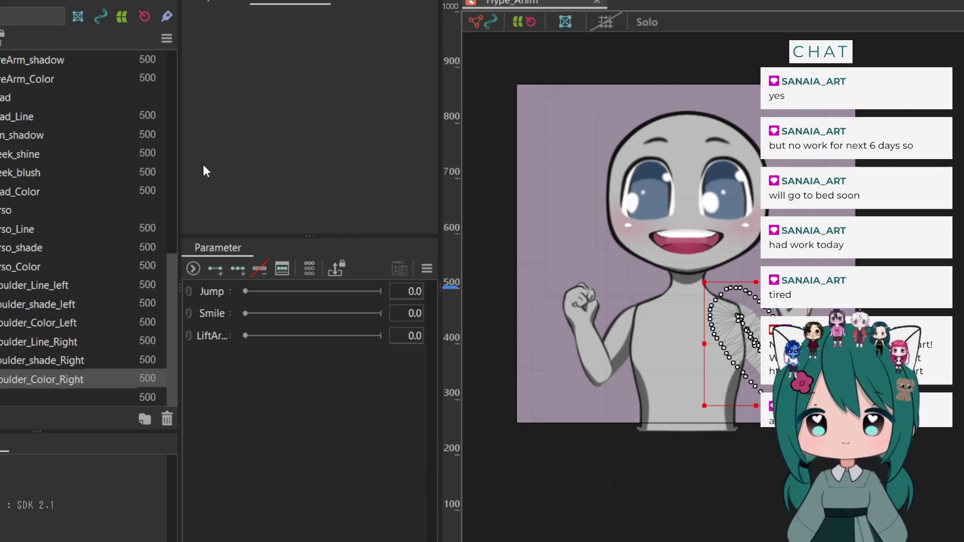
pyautogui.moveTo(178, 145); pyautogui.dragTo(156, 146)
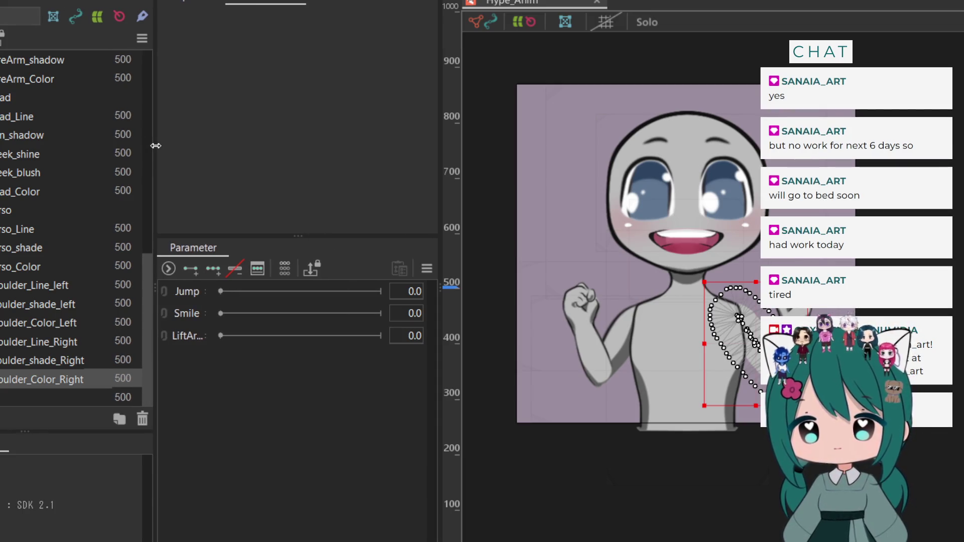
pyautogui.moveTo(441, 135)
pyautogui.mouseDown()
pyautogui.moveTo(409, 135)
pyautogui.moveTo(419, 134)
pyautogui.mouseUp()
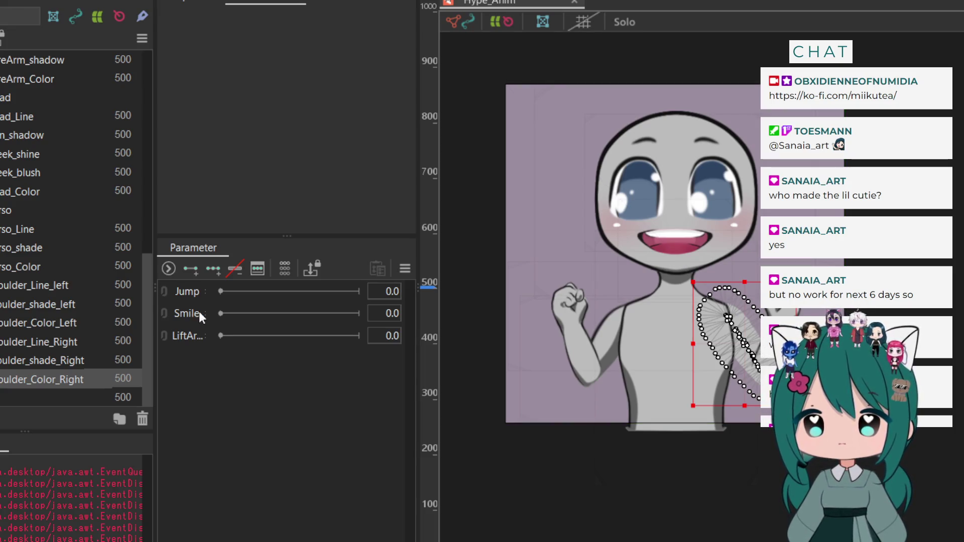
pyautogui.moveTo(155, 307); pyautogui.dragTo(238, 307)
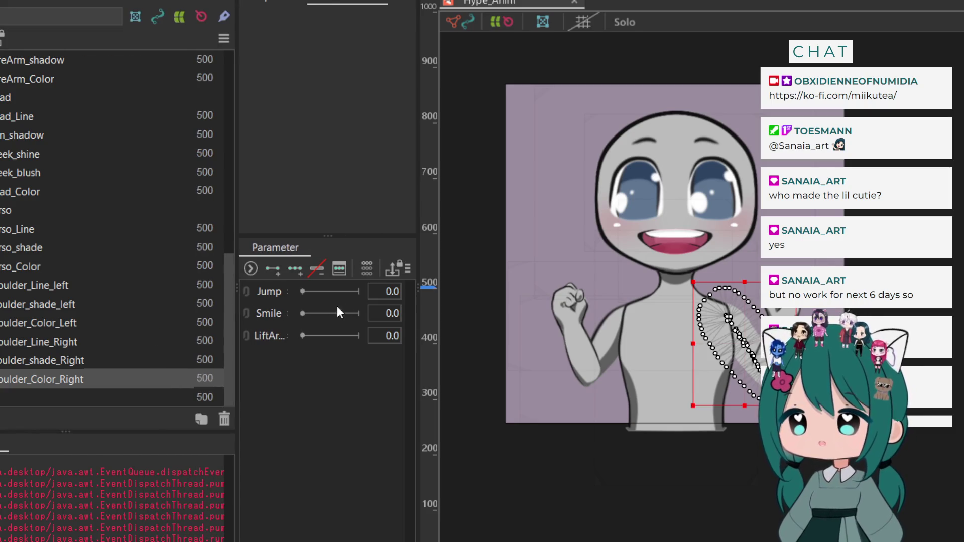
pyautogui.moveTo(418, 224); pyautogui.dragTo(499, 214)
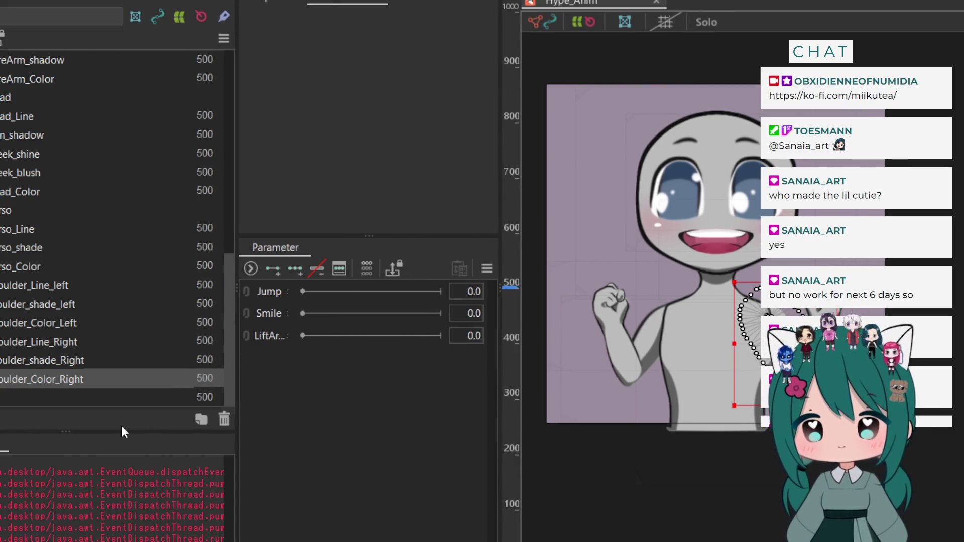
pyautogui.moveTo(118, 431); pyautogui.dragTo(112, 248)
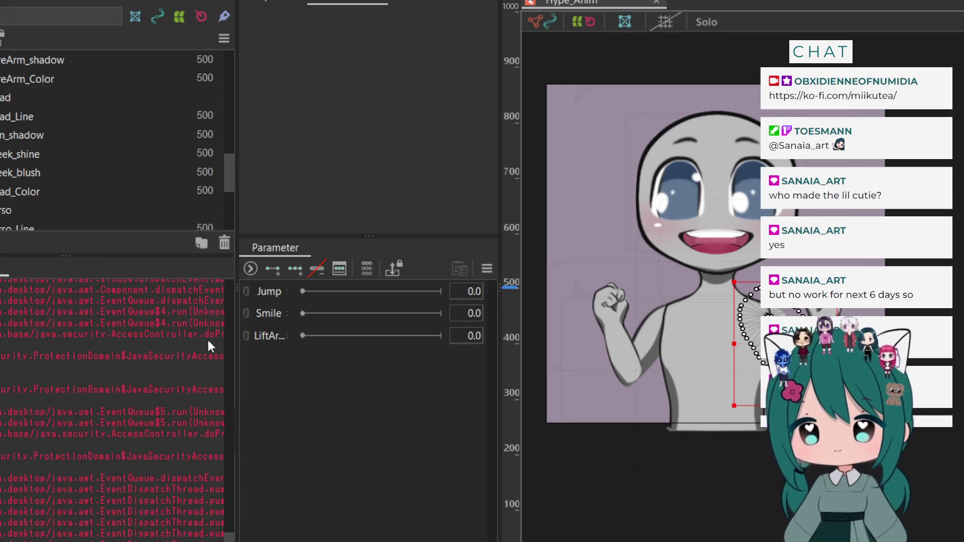
# Widen the console and scroll through the ArrayIndexOutOfBoundsException trace (index 178, length 166)
pyautogui.moveTo(236, 326); pyautogui.dragTo(344, 325)
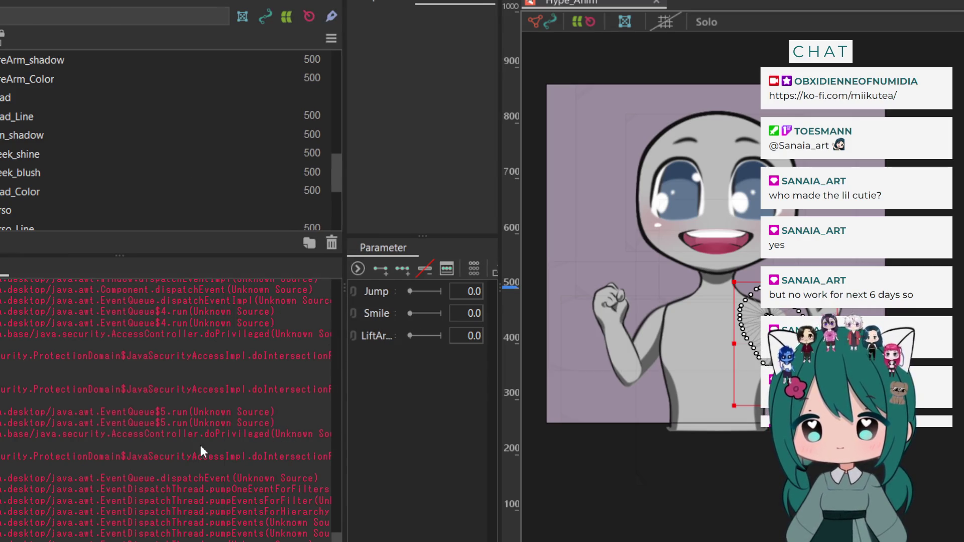
pyautogui.scroll(6, 200, 445)
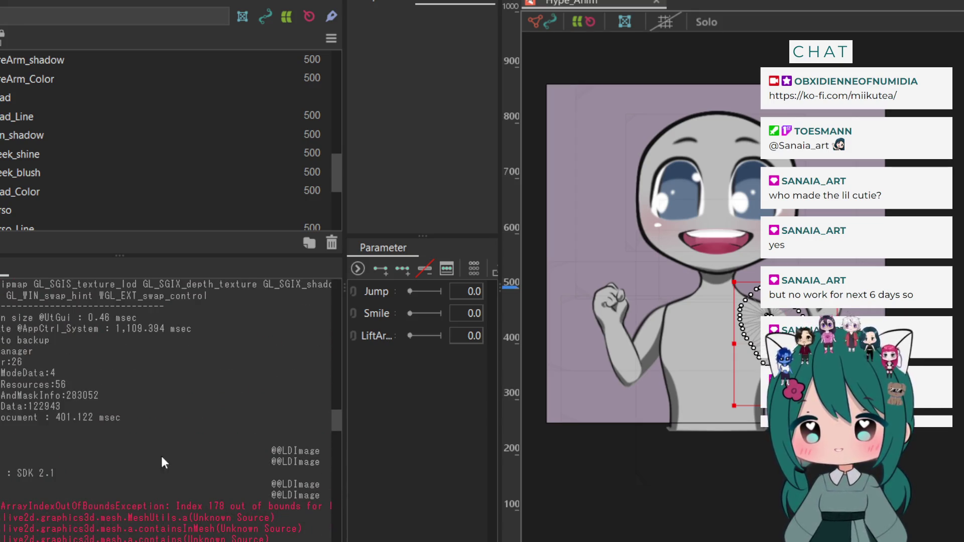
pyautogui.scroll(-2, 156, 449)
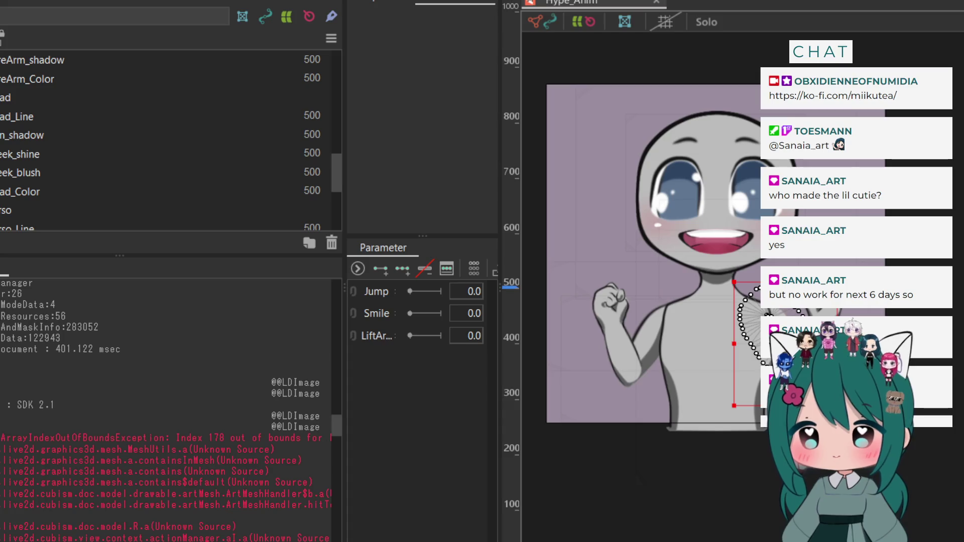
pyautogui.hscroll(3, 166, 409)
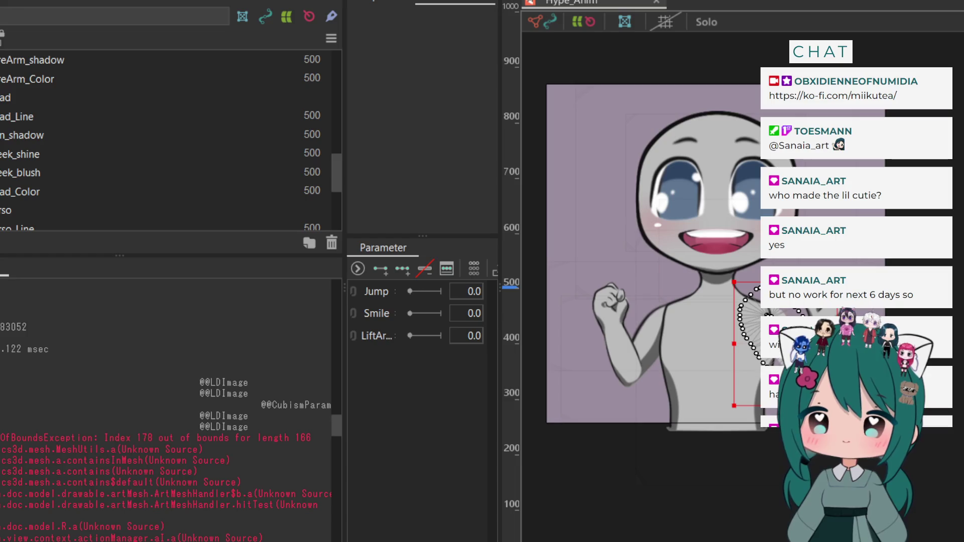
pyautogui.hscroll(1, 166, 409)
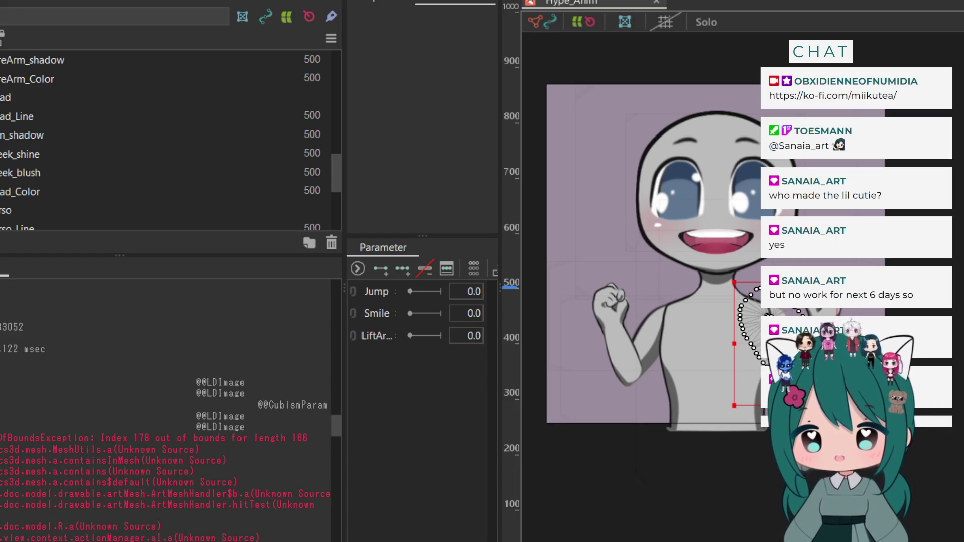
pyautogui.hscroll(1, 165, 409)
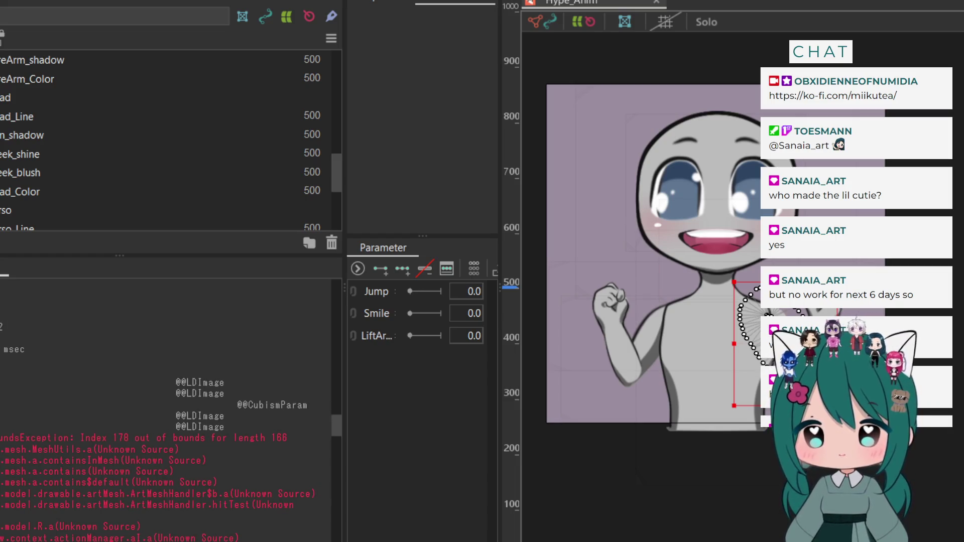
pyautogui.hscroll(-5, 278, 486)
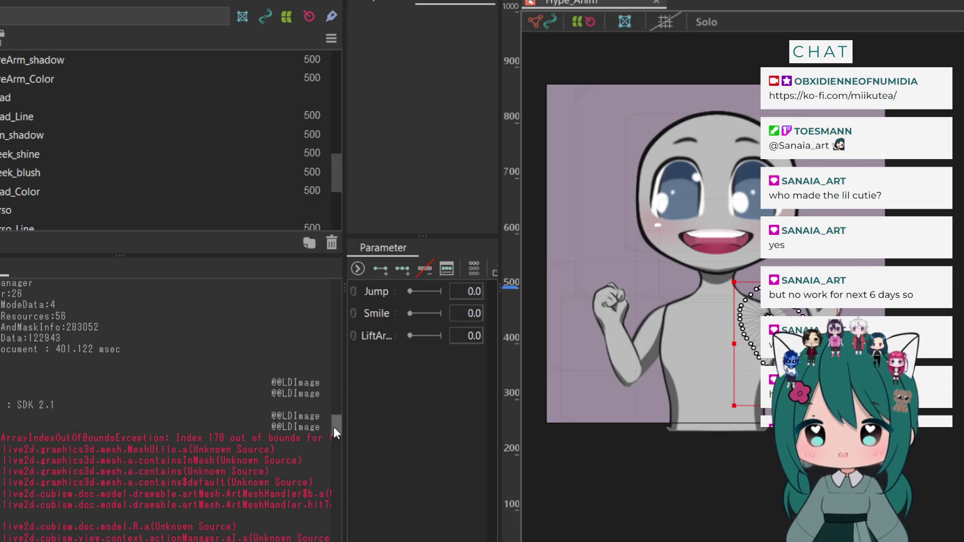
pyautogui.moveTo(333, 426); pyautogui.dragTo(335, 439)
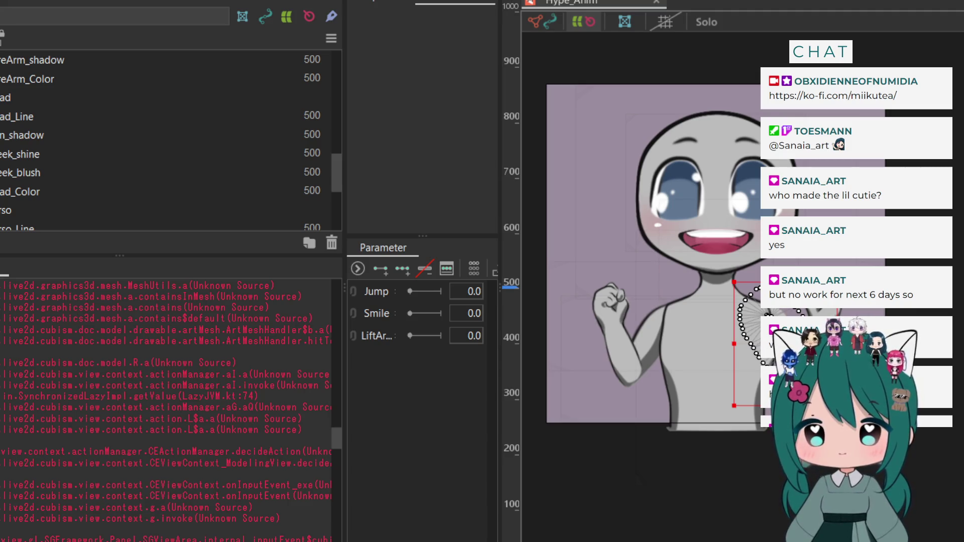
pyautogui.click(624, 21)
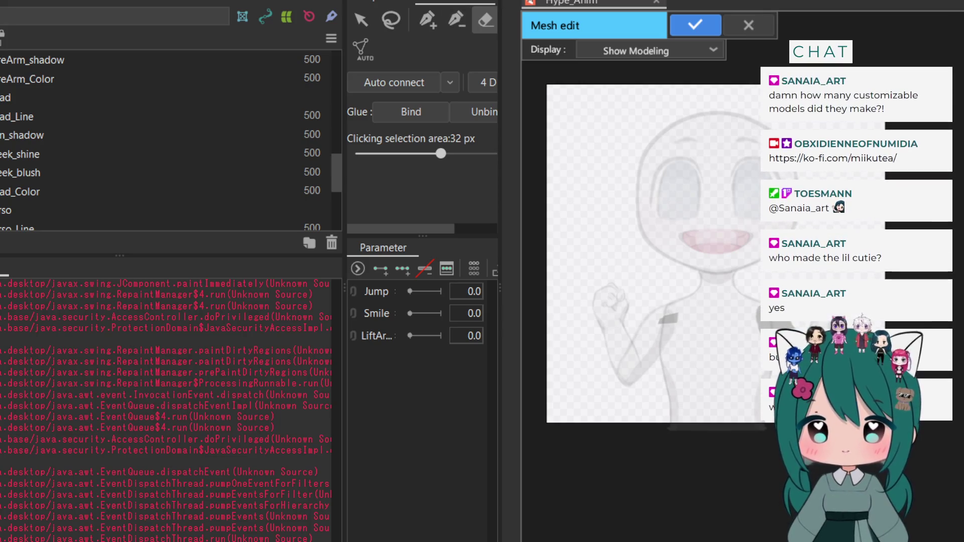
pyautogui.click(754, 26)
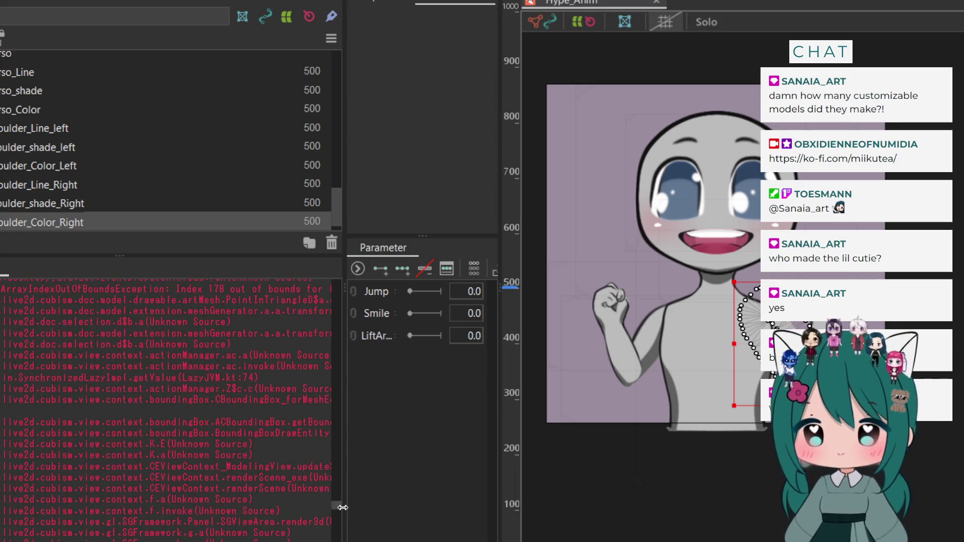
pyautogui.moveTo(336, 501)
pyautogui.mouseDown()
pyautogui.moveTo(361, 369)
pyautogui.moveTo(332, 363)
pyautogui.moveTo(342, 327)
pyautogui.mouseUp()
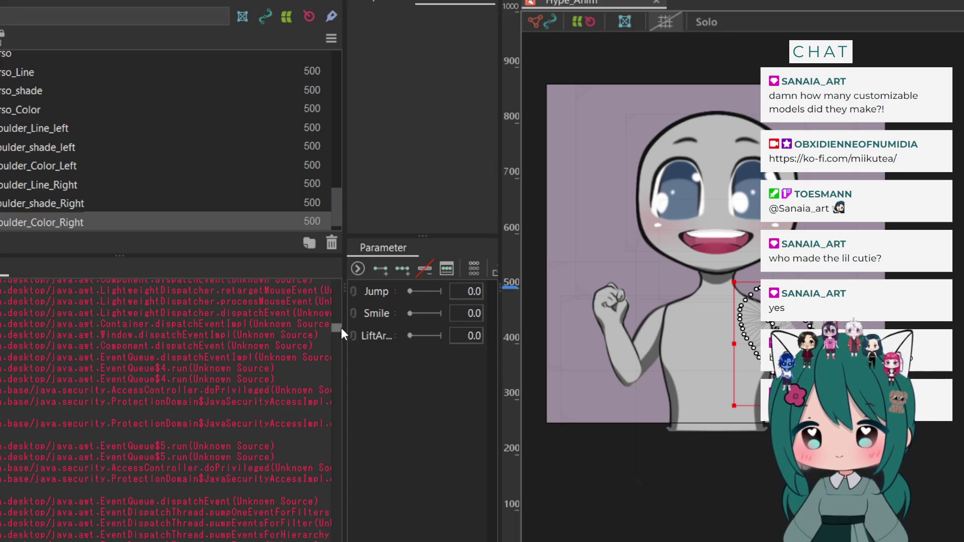
pyautogui.moveTo(342, 327)
pyautogui.mouseDown()
pyautogui.moveTo(342, 312)
pyautogui.moveTo(333, 318)
pyautogui.mouseUp()
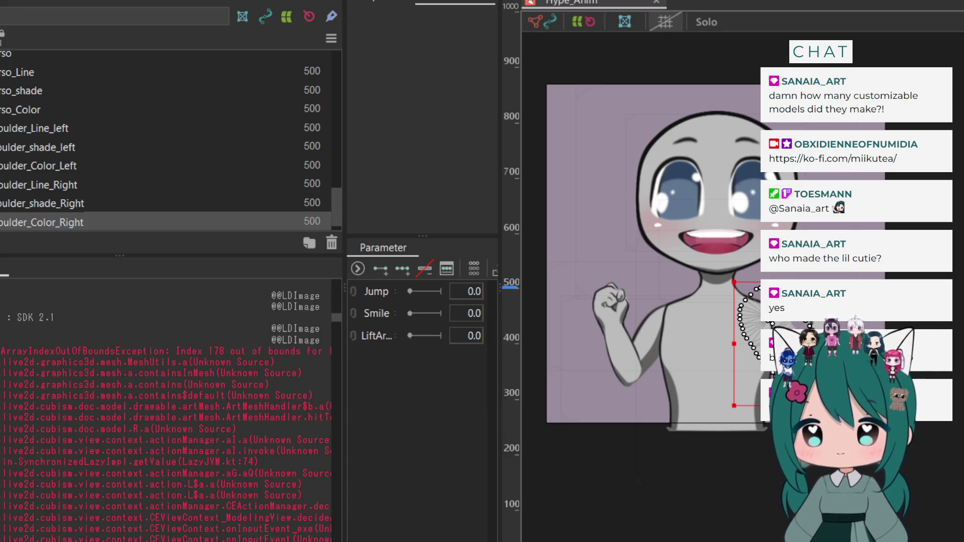
pyautogui.hscroll(3, 166, 416)
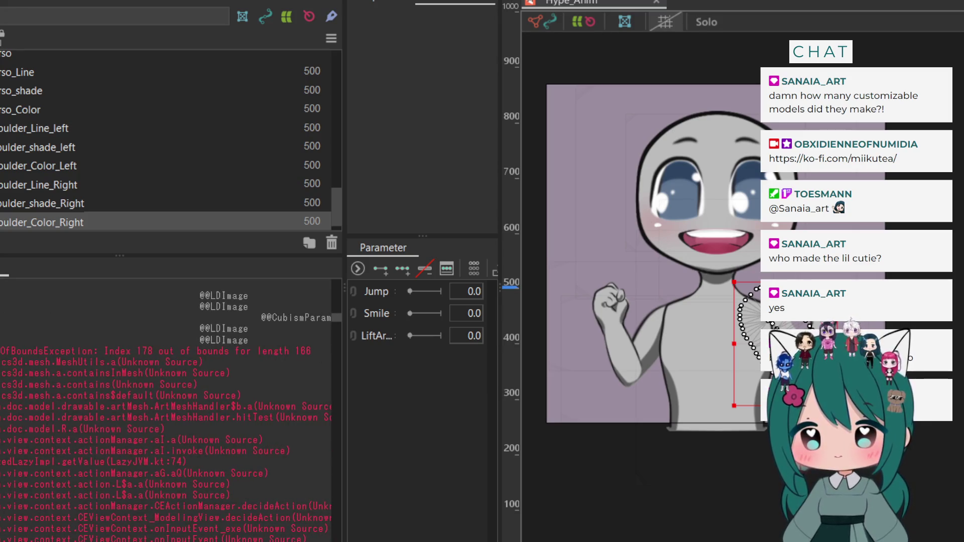
pyautogui.scroll(-6, 222, 468)
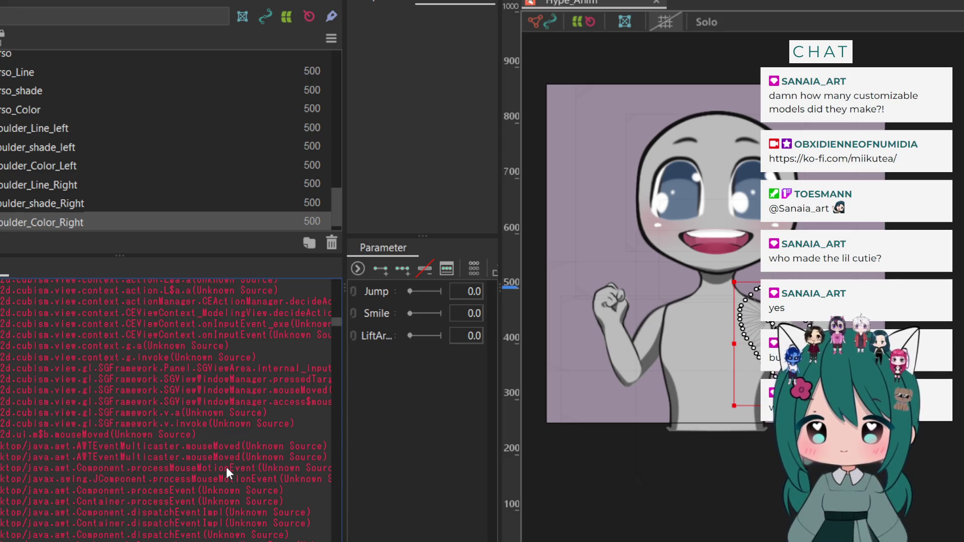
pyautogui.scroll(-4, 226, 467)
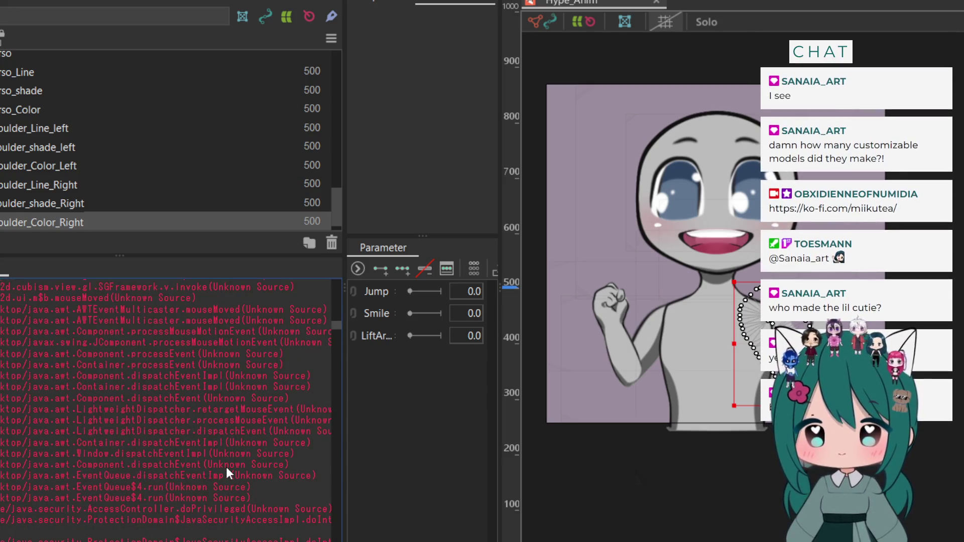
pyautogui.scroll(-2, 226, 468)
pyautogui.scroll(-3, 226, 467)
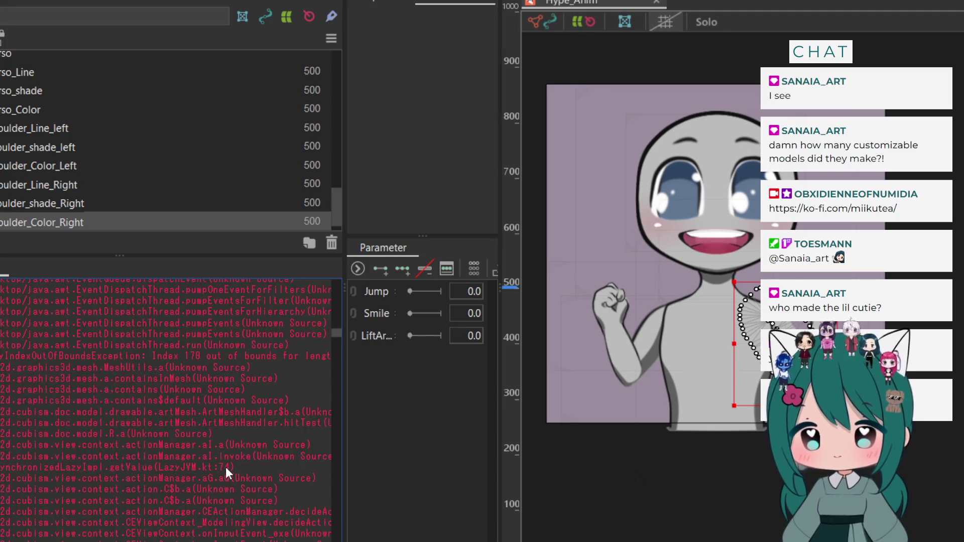
pyautogui.scroll(6, 225, 467)
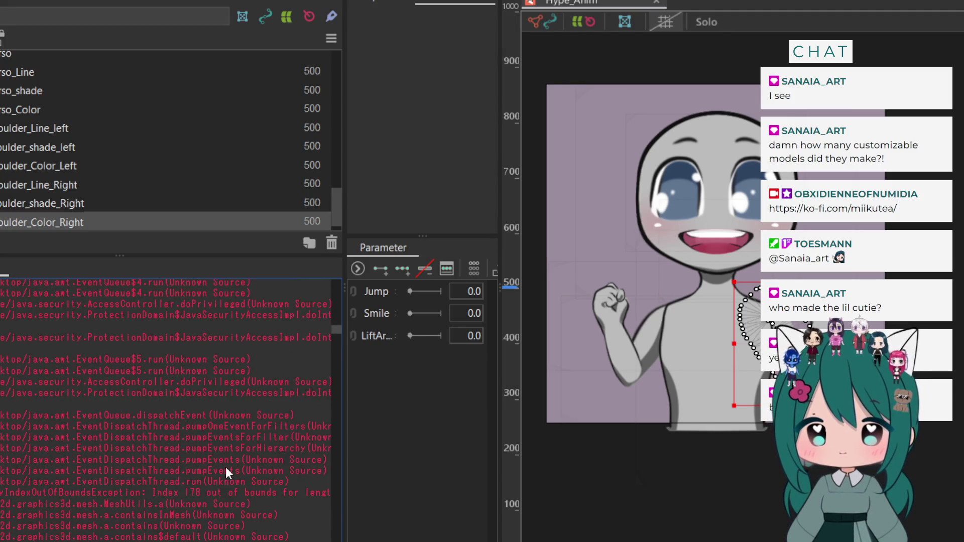
pyautogui.hscroll(5, 166, 409)
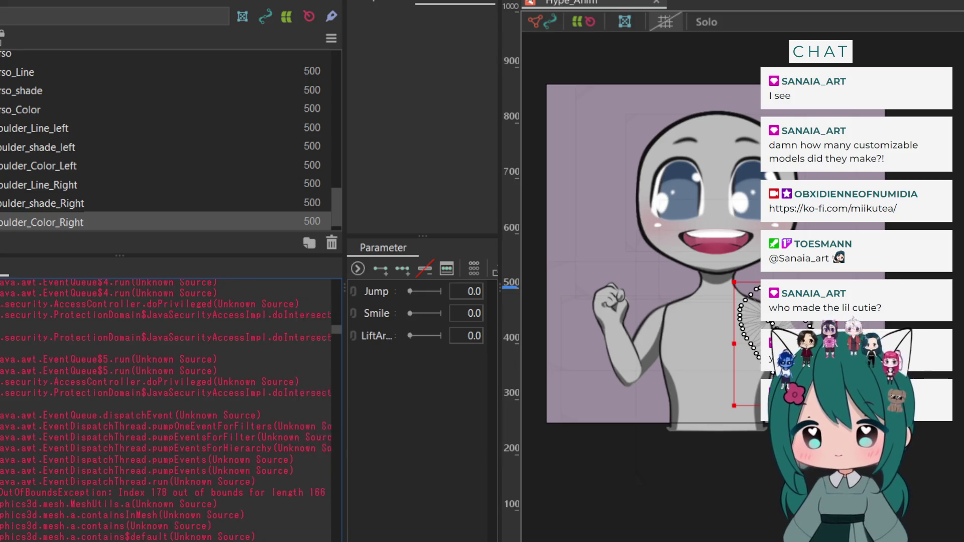
pyautogui.hscroll(-4, 166, 409)
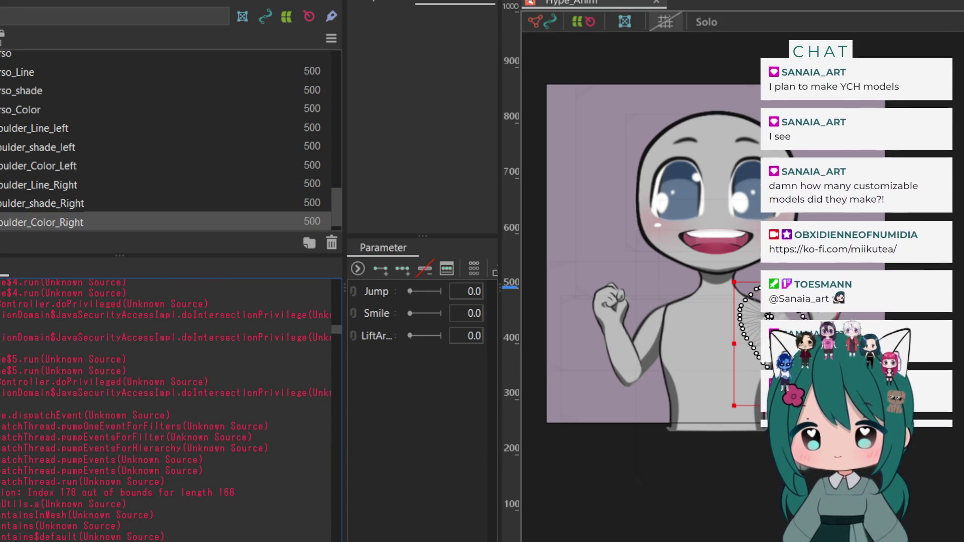
pyautogui.hscroll(1, 165, 409)
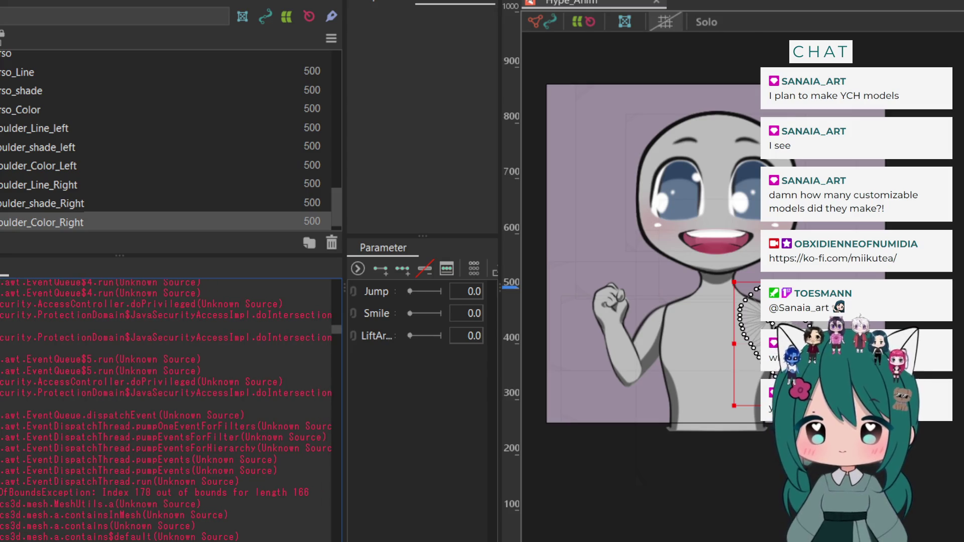
pyautogui.scroll(-5, 191, 447)
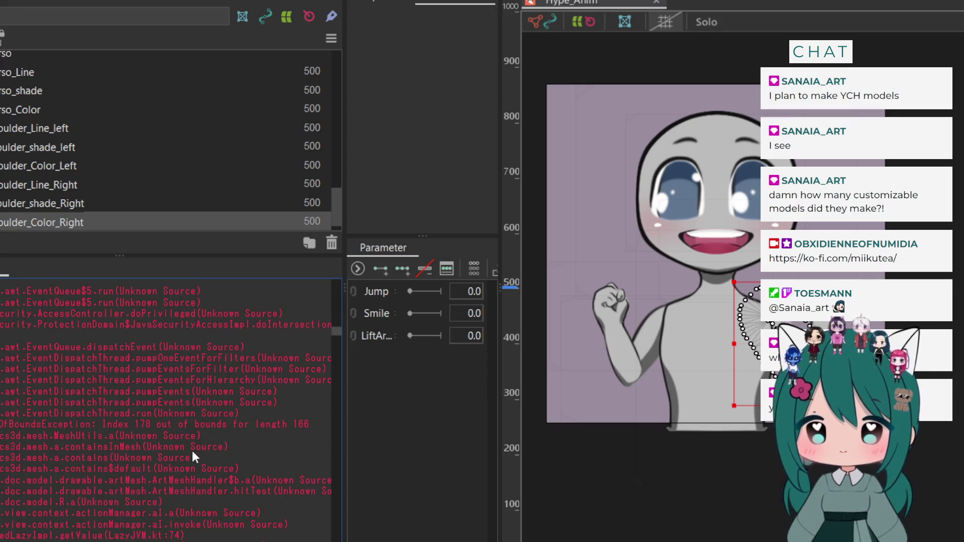
pyautogui.scroll(-5, 191, 451)
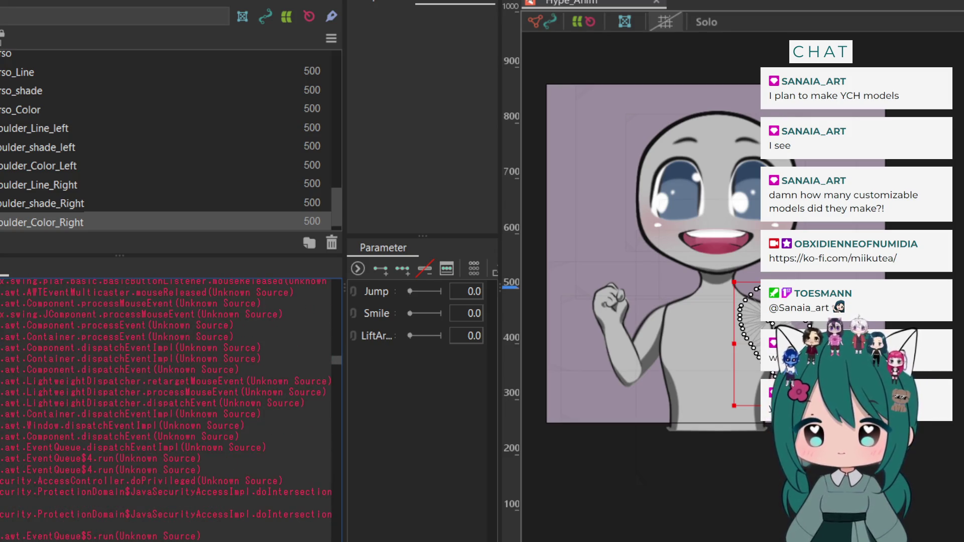
pyautogui.hscroll(4, 166, 409)
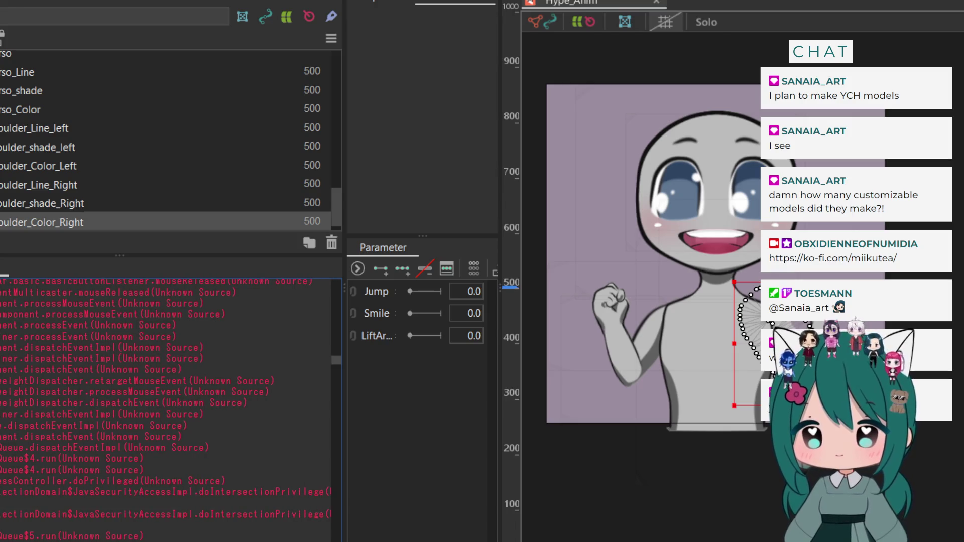
pyautogui.hscroll(5, 166, 409)
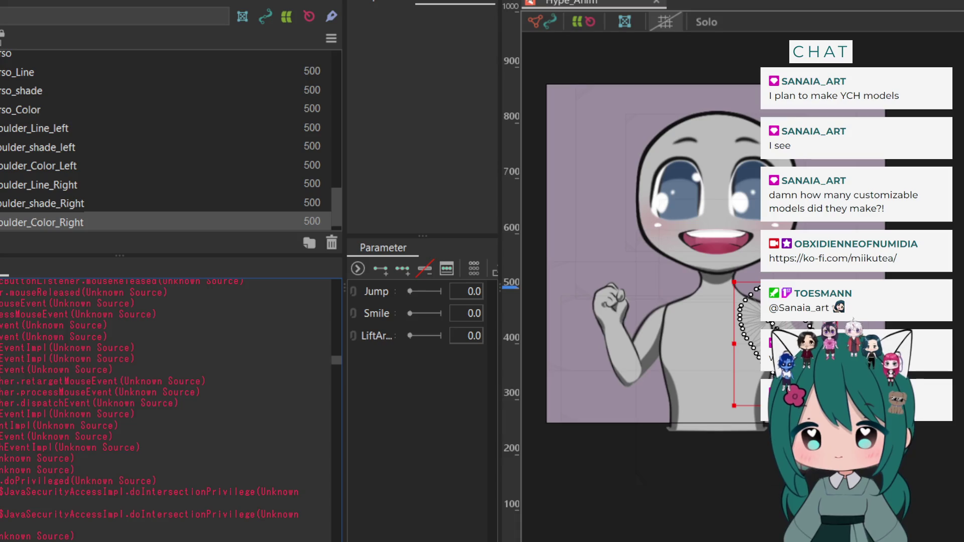
pyautogui.hscroll(-3, 161, 409)
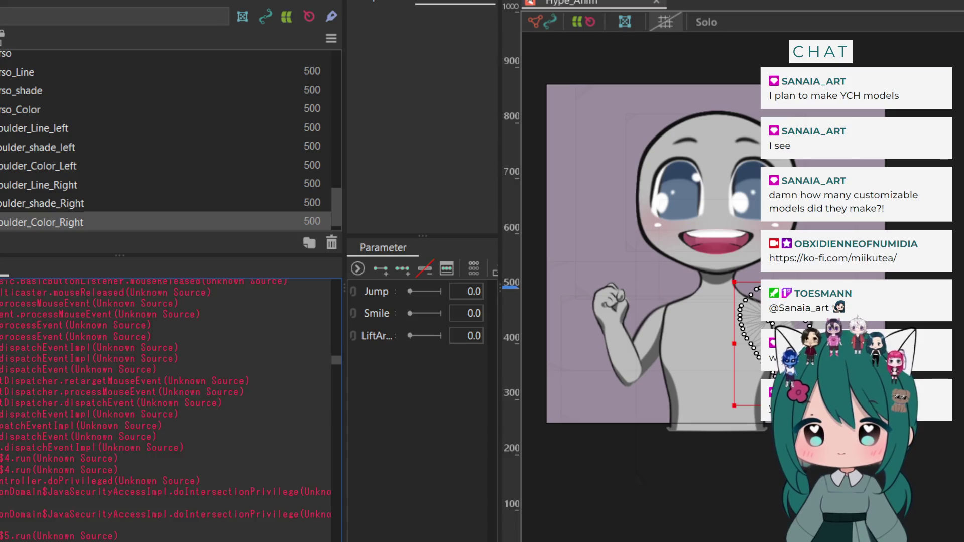
pyautogui.hscroll(-10, 166, 409)
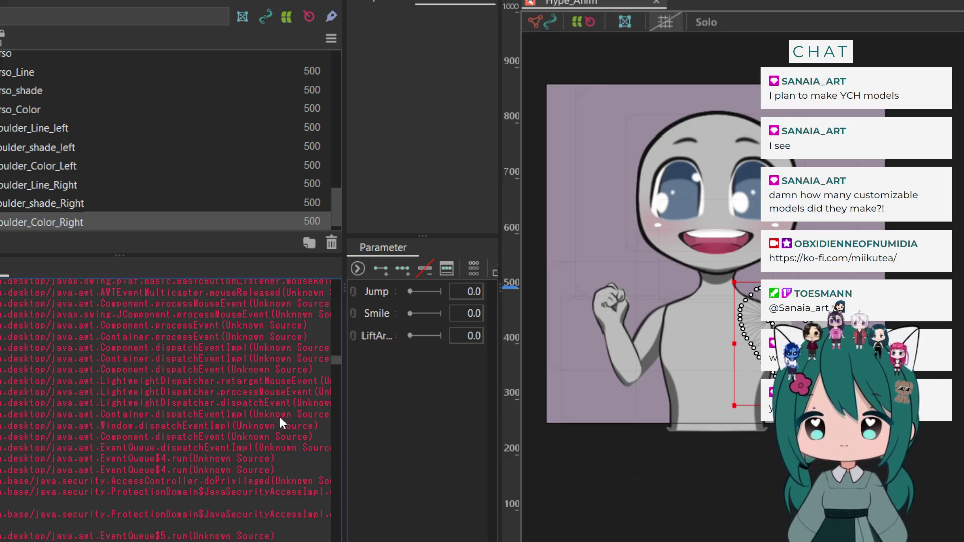
# Resize the panels to widen the parameter sliders and enlarge the layer list
pyautogui.moveTo(345, 450); pyautogui.dragTo(181, 458)
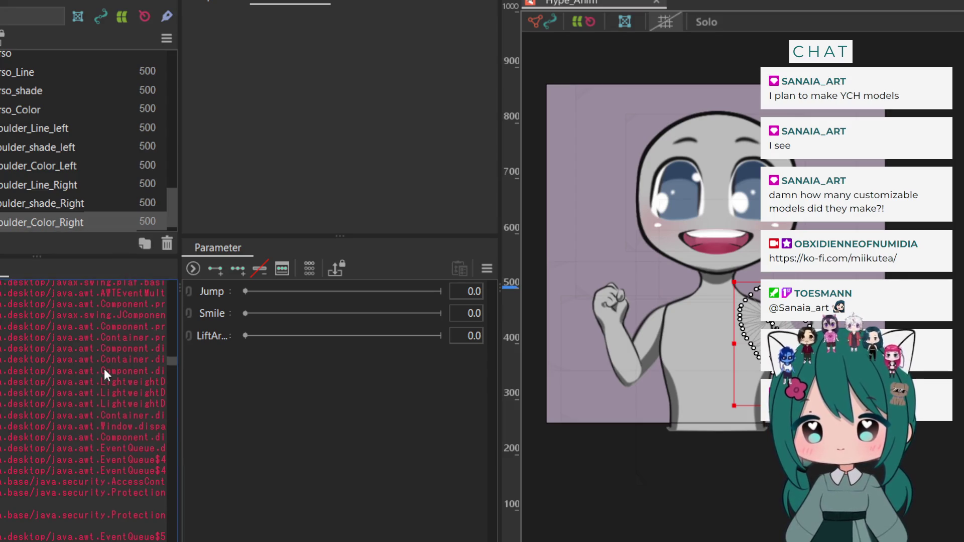
pyautogui.moveTo(121, 255); pyautogui.dragTo(103, 374)
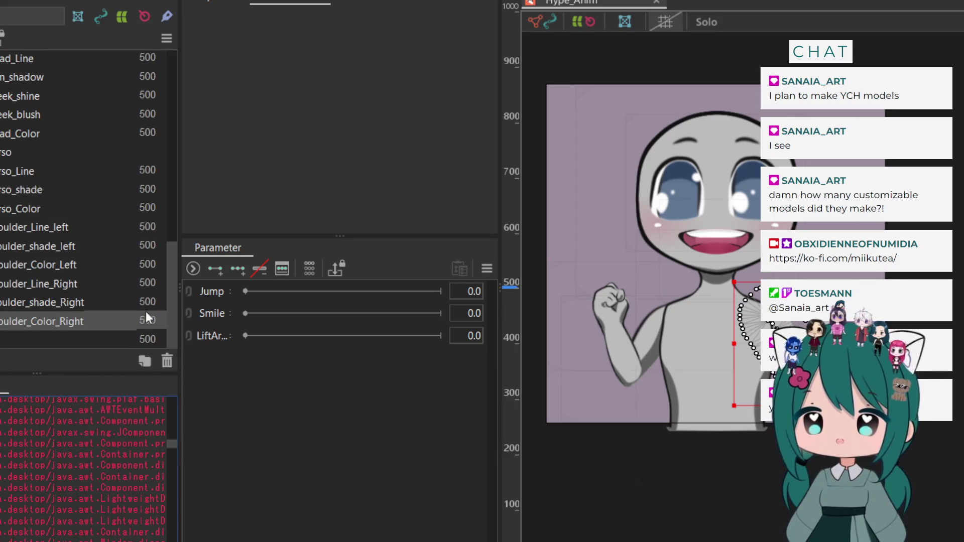
pyautogui.moveTo(179, 187); pyautogui.dragTo(257, 186)
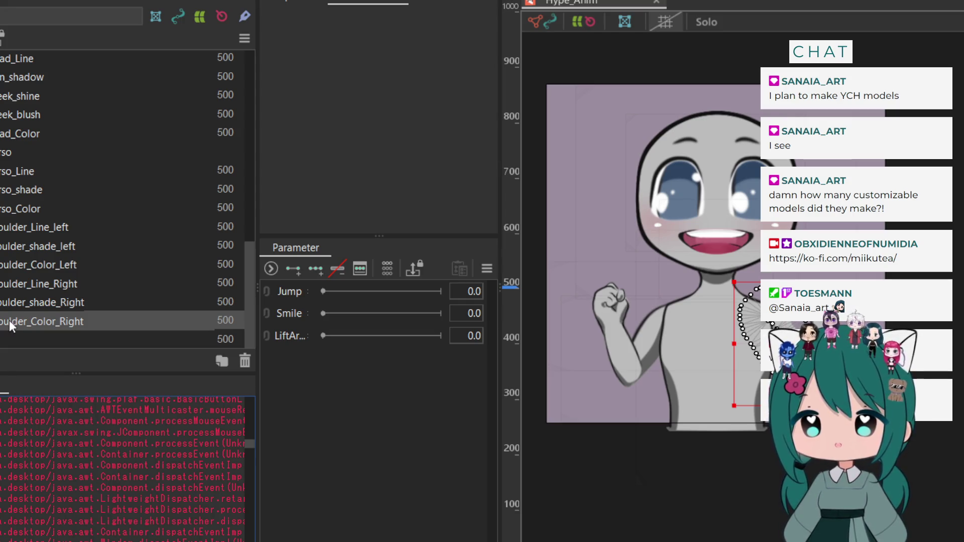
# Compare the meshes of the left and right shoulder line, shade and colour layers
pyautogui.click(17, 229)
pyautogui.click(19, 240)
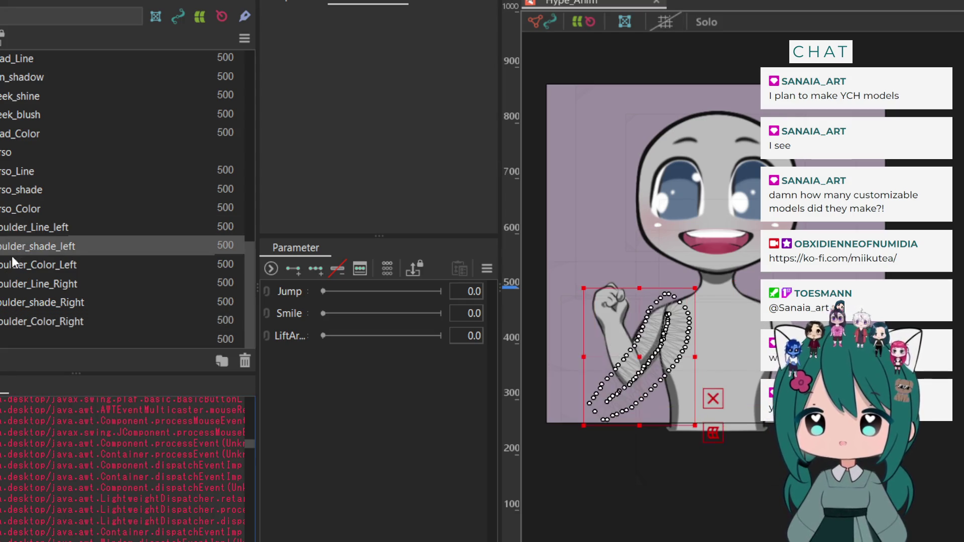
pyautogui.click(13, 258)
pyautogui.click(14, 227)
pyautogui.click(18, 246)
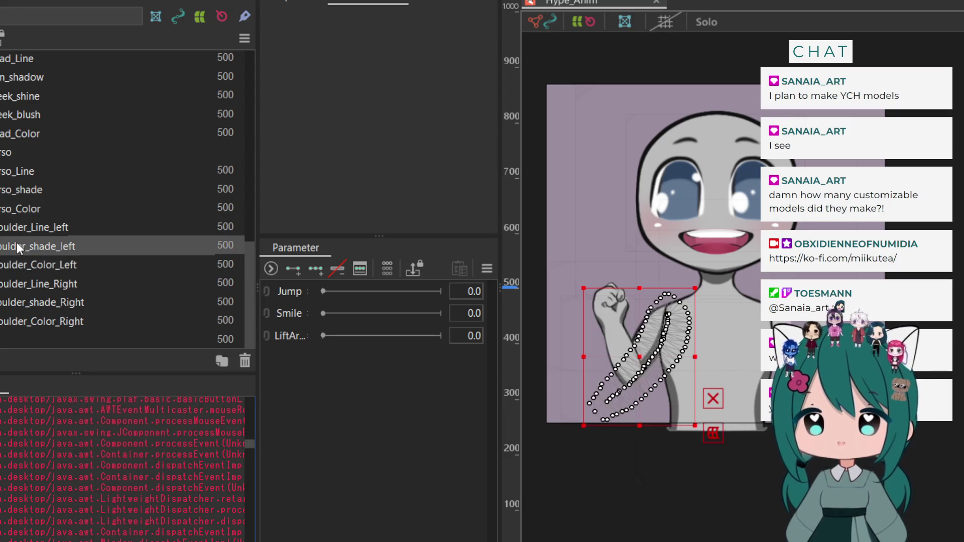
pyautogui.click(11, 267)
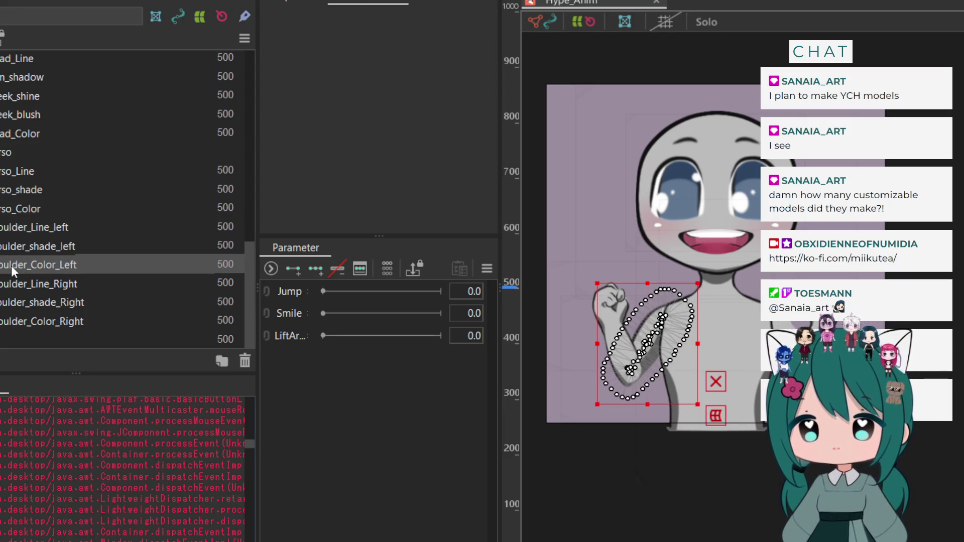
pyautogui.click(10, 287)
pyautogui.click(12, 304)
pyautogui.click(13, 322)
pyautogui.click(289, 2)
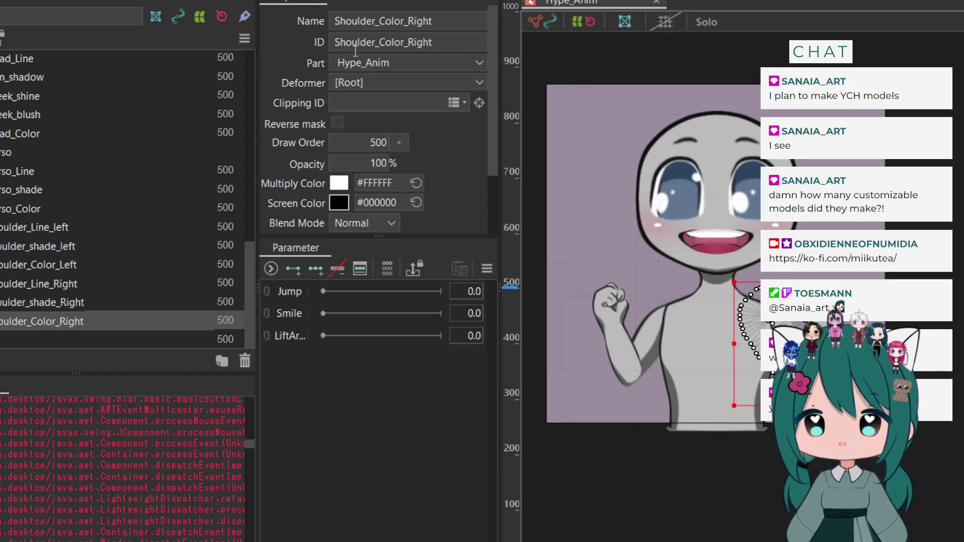
# Inspect the properties of each Shoulder_Line, shoulder_shade and Shoulder_Color layer, left then right
pyautogui.click(24, 230)
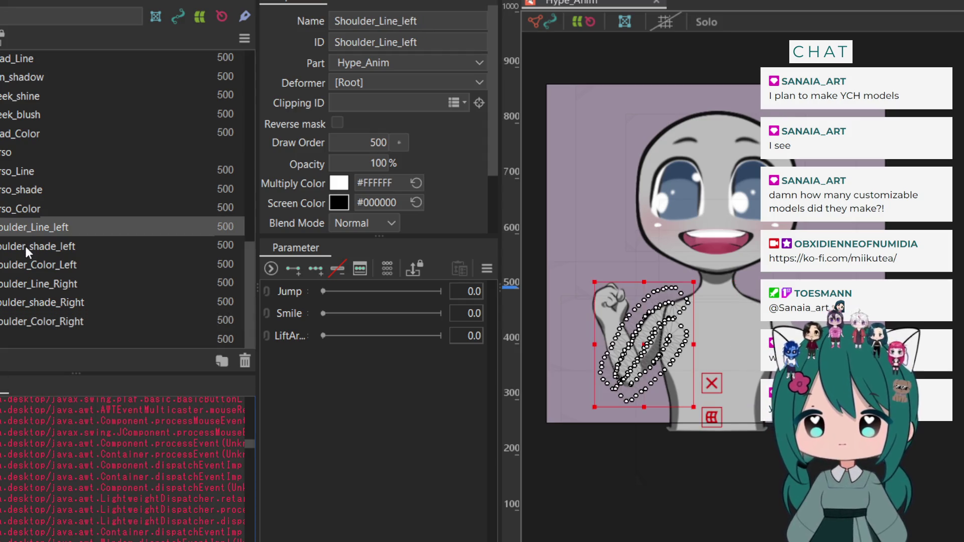
pyautogui.click(25, 246)
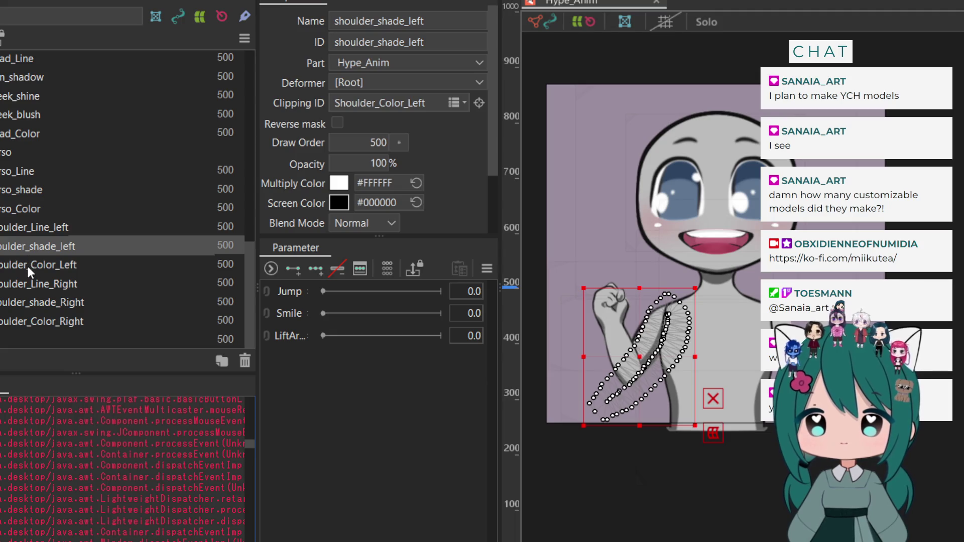
pyautogui.click(28, 266)
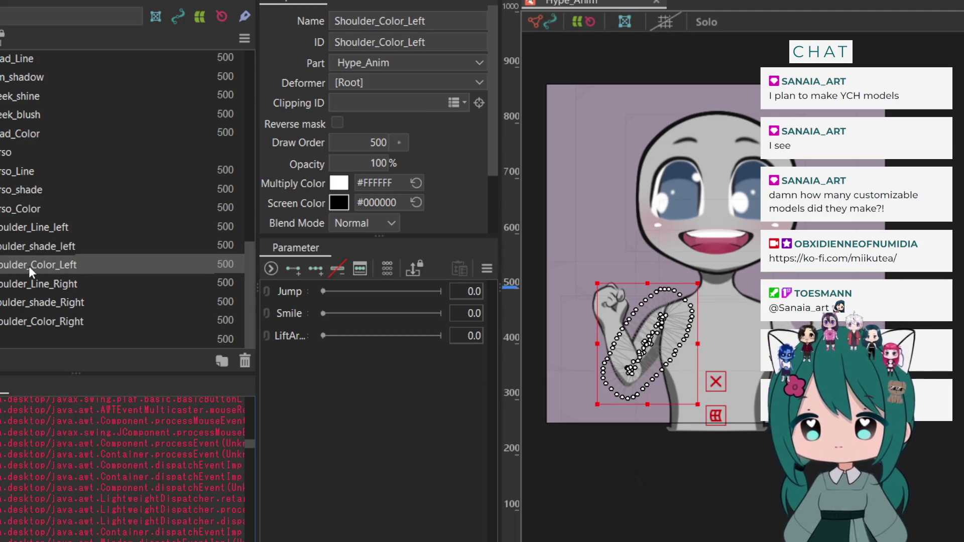
pyautogui.click(21, 284)
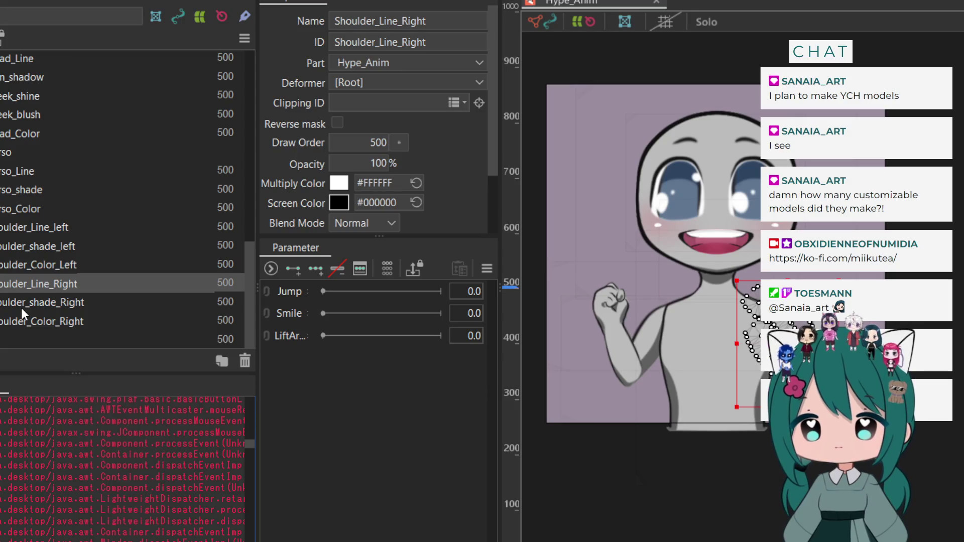
pyautogui.click(21, 308)
pyautogui.click(21, 327)
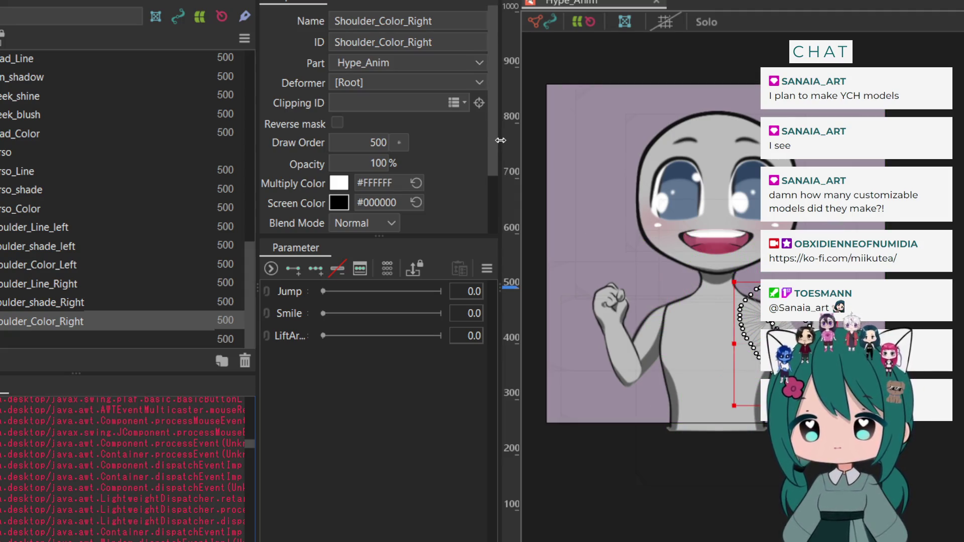
# Scroll the properties and widen the properties panel
pyautogui.scroll(-5, 120, 471)
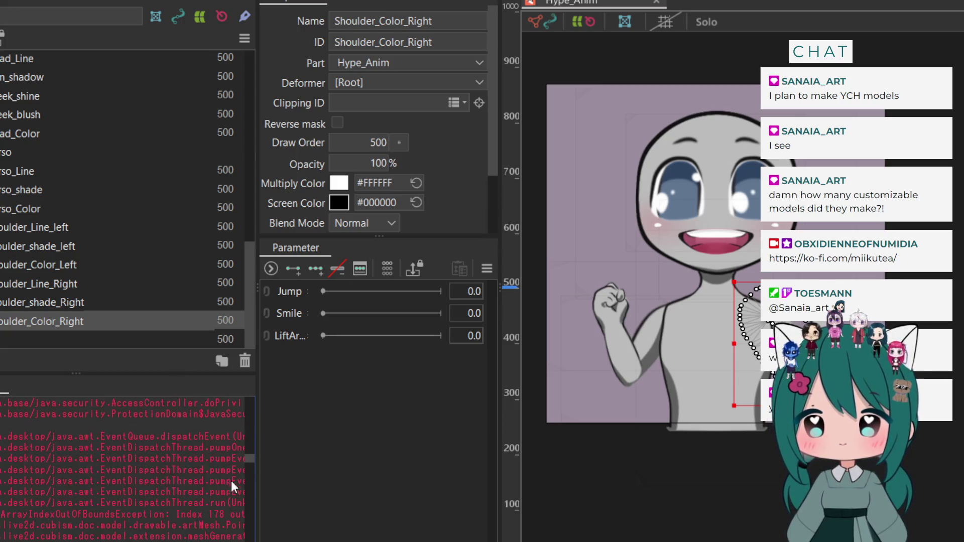
pyautogui.moveTo(248, 458); pyautogui.dragTo(246, 539)
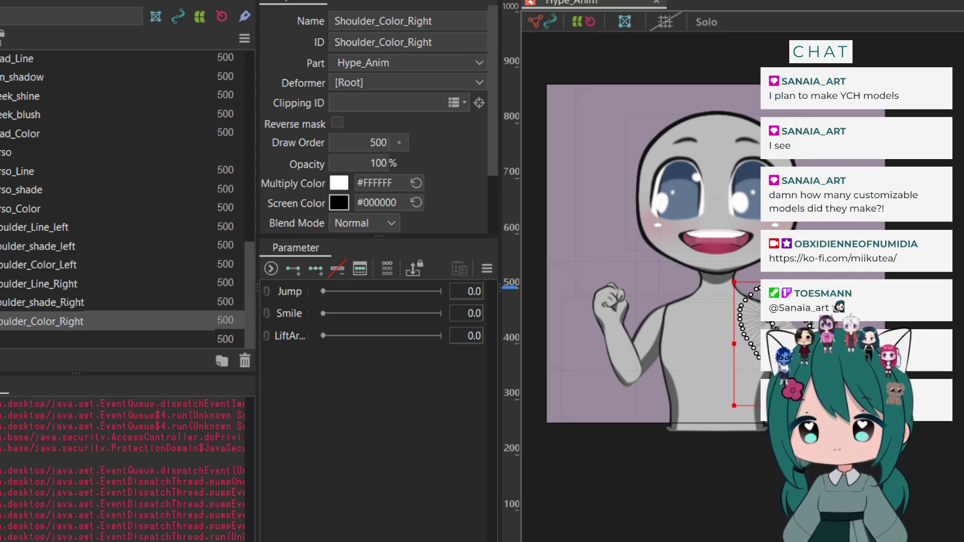
pyautogui.hscroll(5, 123, 470)
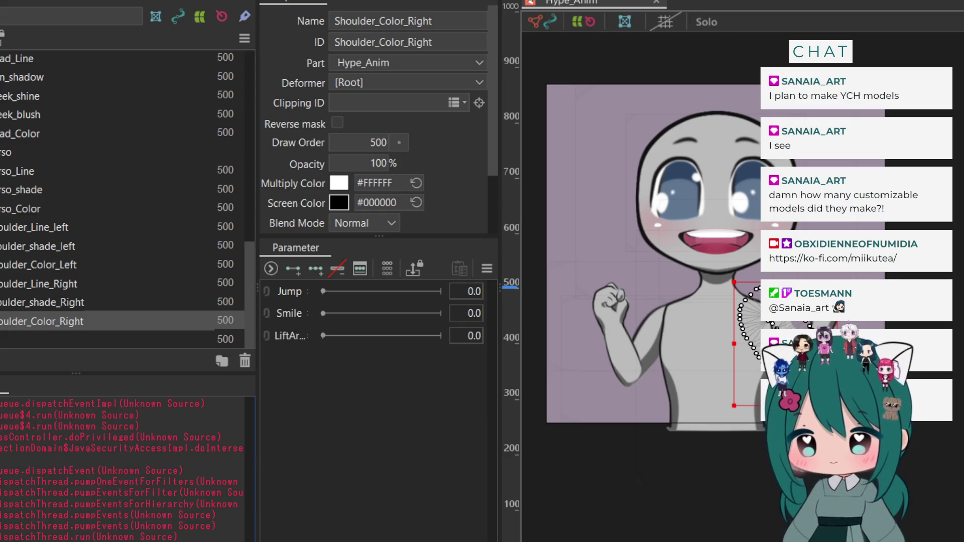
pyautogui.hscroll(-3, 200, 476)
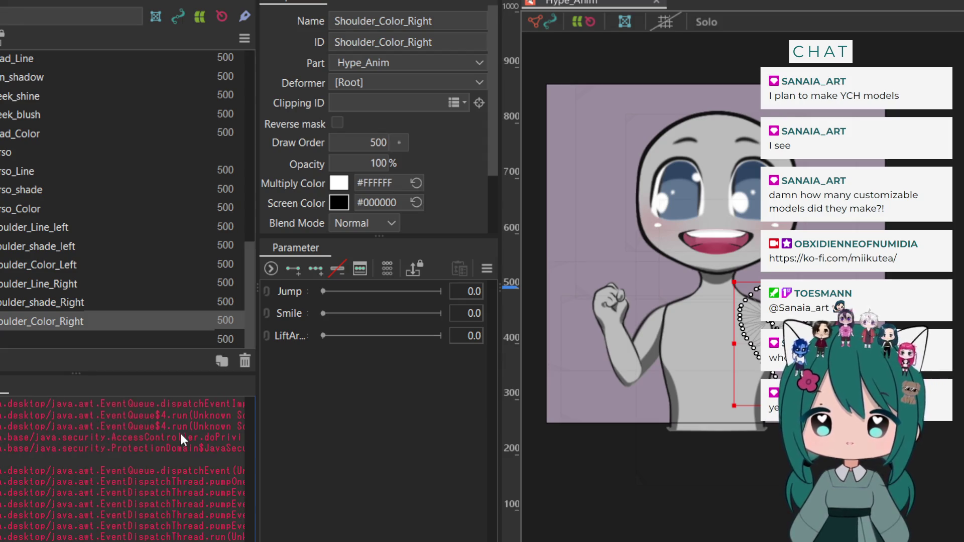
pyautogui.moveTo(255, 387); pyautogui.dragTo(118, 399)
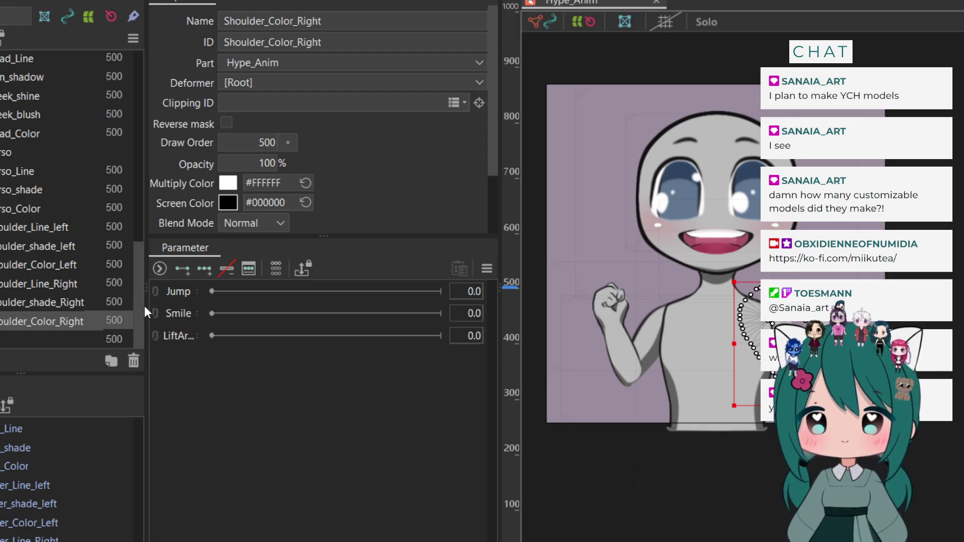
# Rebalance the Inspector, canvas and Parameter panel widths, zoom the canvas, and select Jump
pyautogui.moveTo(145, 301); pyautogui.dragTo(195, 298)
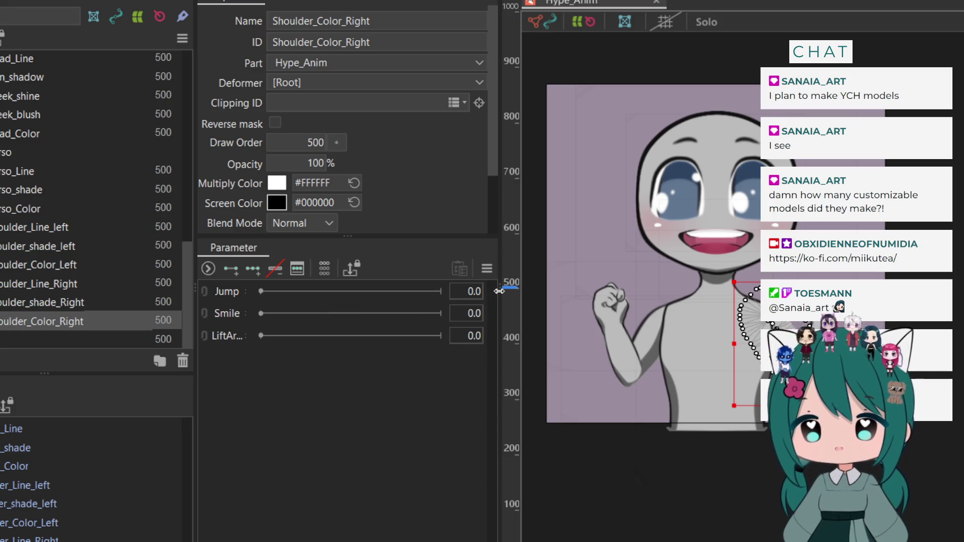
pyautogui.moveTo(495, 292); pyautogui.dragTo(478, 291)
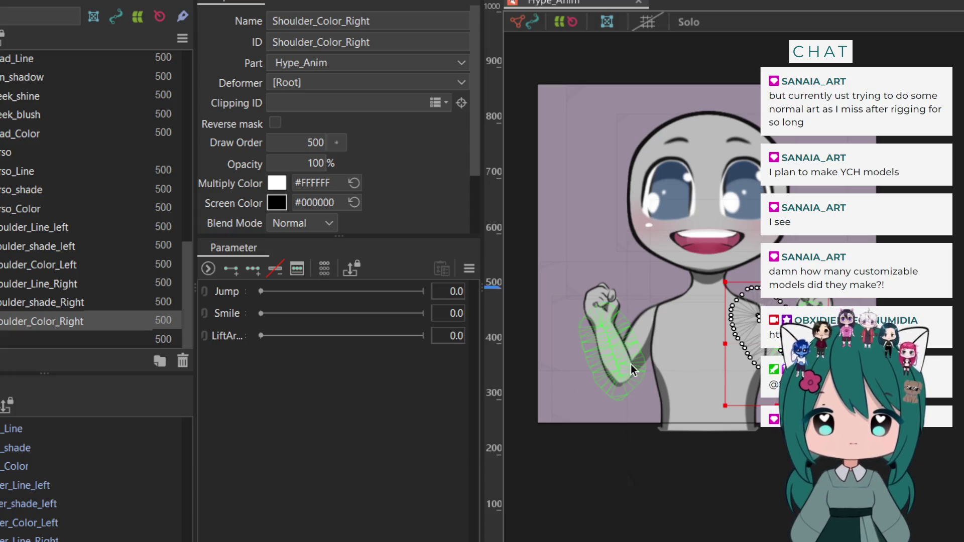
pyautogui.scroll(-2, 866, 299)
pyautogui.scroll(1, 865, 299)
pyautogui.scroll(-2, 866, 299)
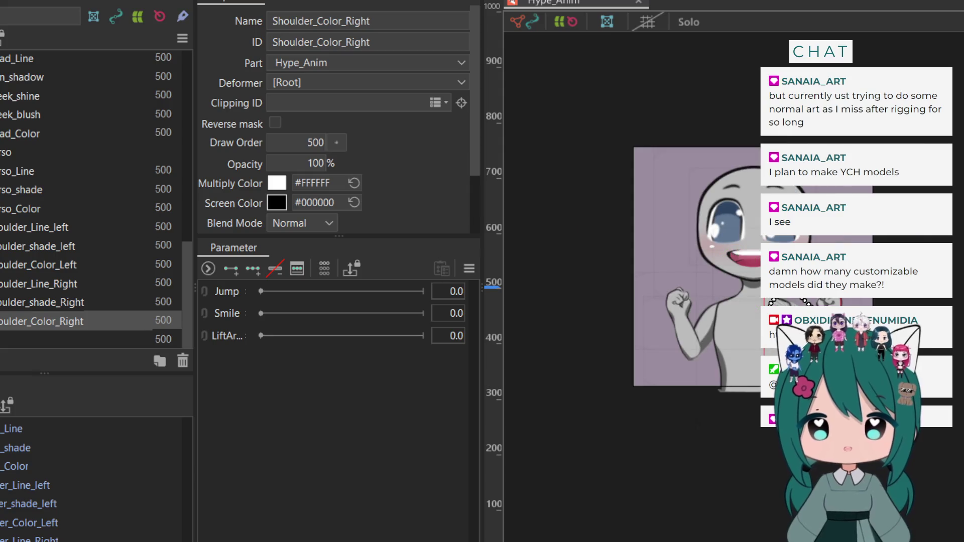
pyautogui.scroll(3, 768, 254)
pyautogui.scroll(-2, 753, 248)
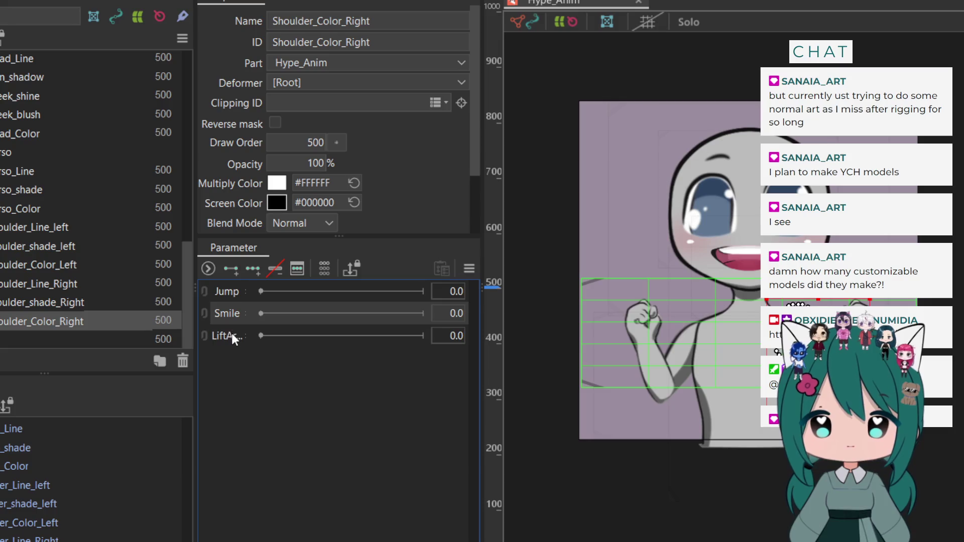
pyautogui.moveTo(196, 306); pyautogui.dragTo(152, 306)
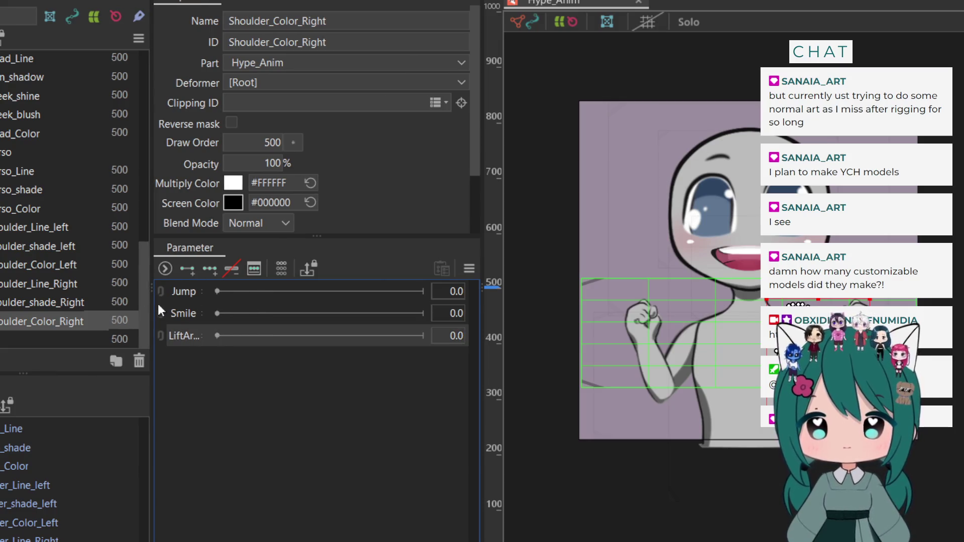
pyautogui.click(182, 292)
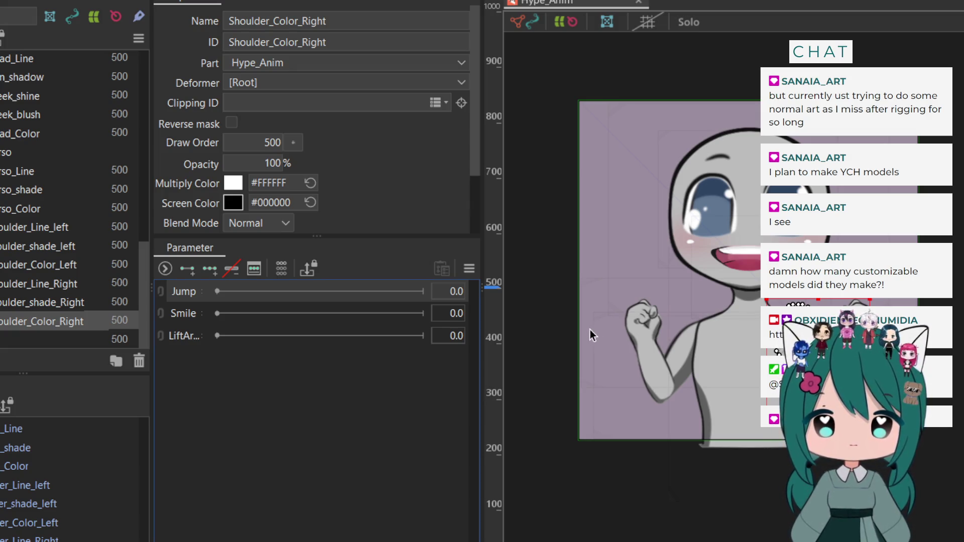
# Zoom and pan to frame the whole grey chibi model, widen the canvas, and deselect Shoulder_Color_Right
pyautogui.scroll(1, 589, 329)
pyautogui.scroll(-3, 589, 329)
pyautogui.scroll(3, 672, 205)
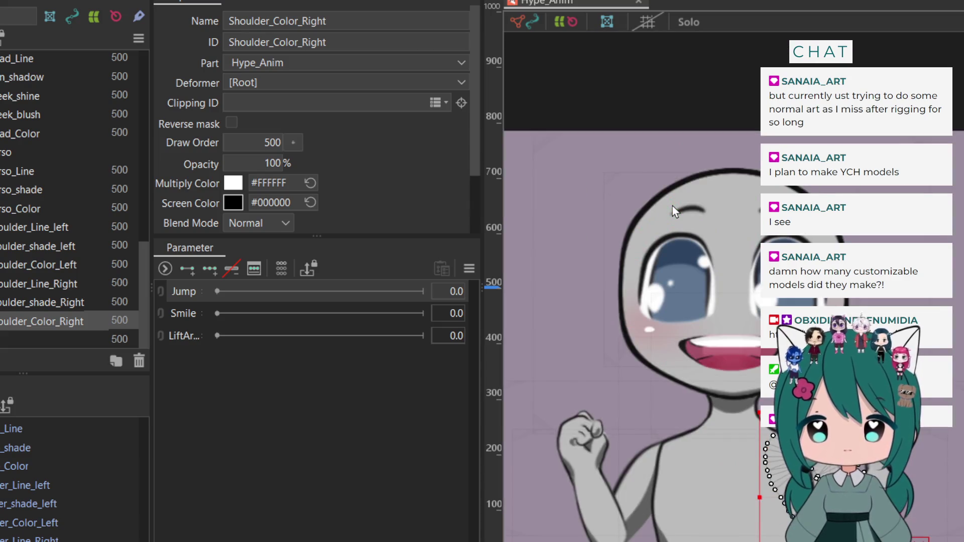
pyautogui.scroll(-2, 673, 206)
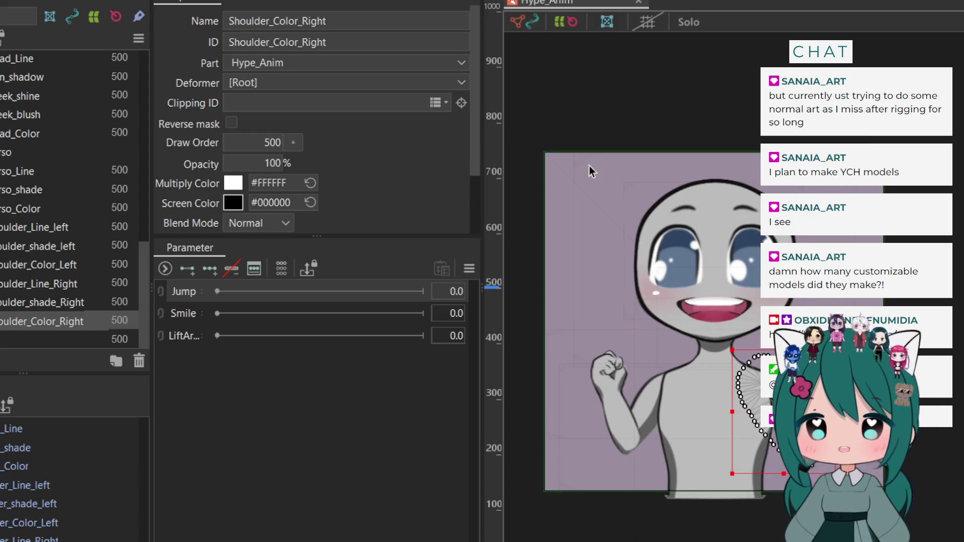
pyautogui.moveTo(588, 166)
pyautogui.mouseDown()
pyautogui.moveTo(582, 125)
pyautogui.moveTo(545, 131)
pyautogui.mouseUp()
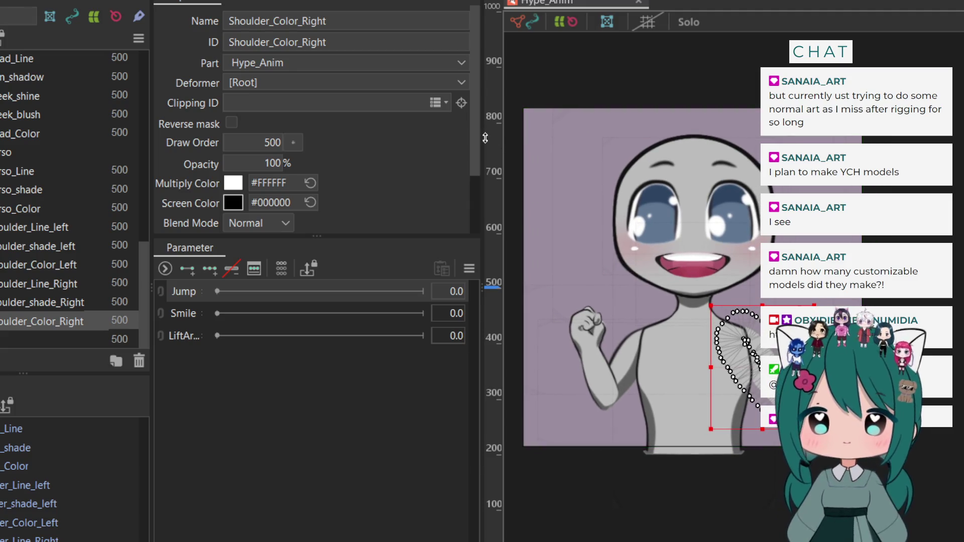
pyautogui.moveTo(481, 140); pyautogui.dragTo(457, 151)
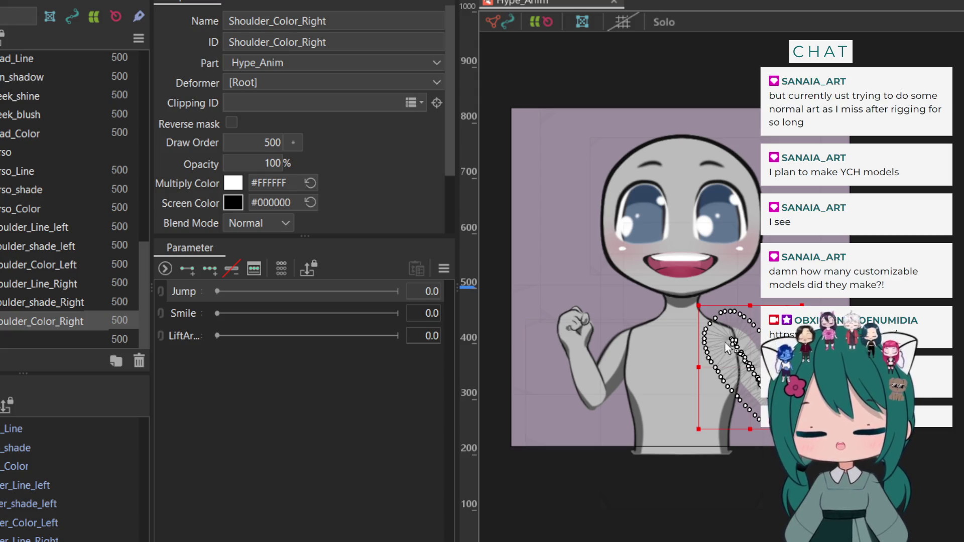
pyautogui.click(947, 352)
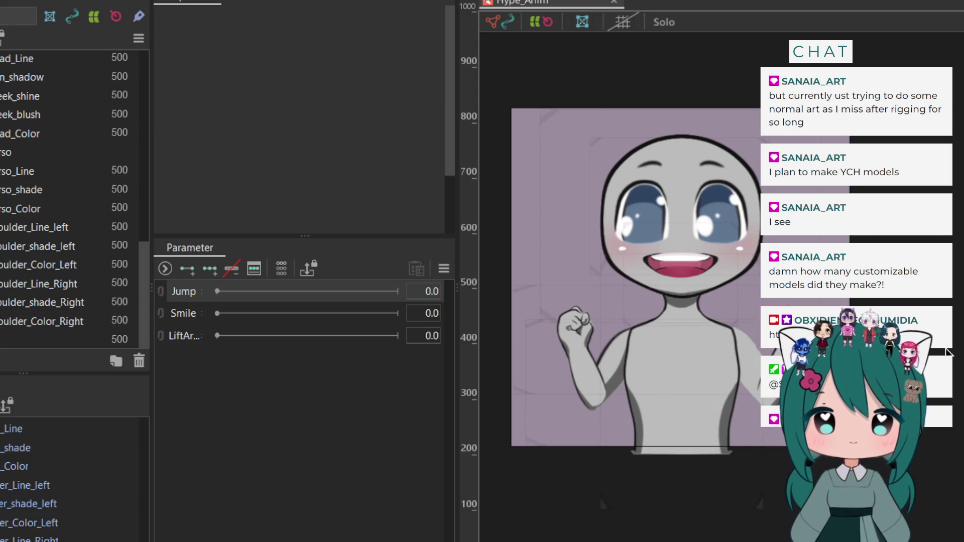
# Inspect the left shoulder line, shade and colour meshes and the right shoulder line, then deselect
pyautogui.click(5, 228)
pyautogui.click(7, 246)
pyautogui.click(10, 266)
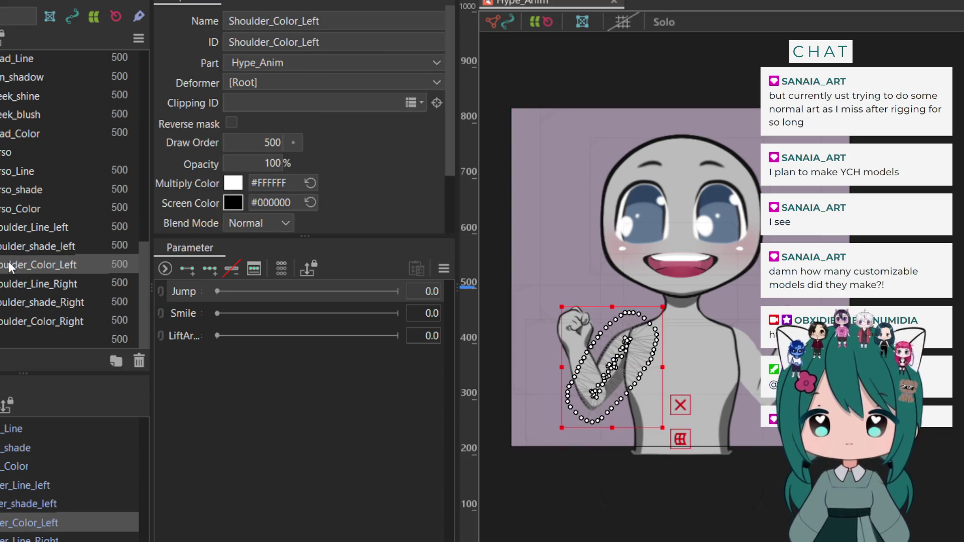
pyautogui.click(9, 284)
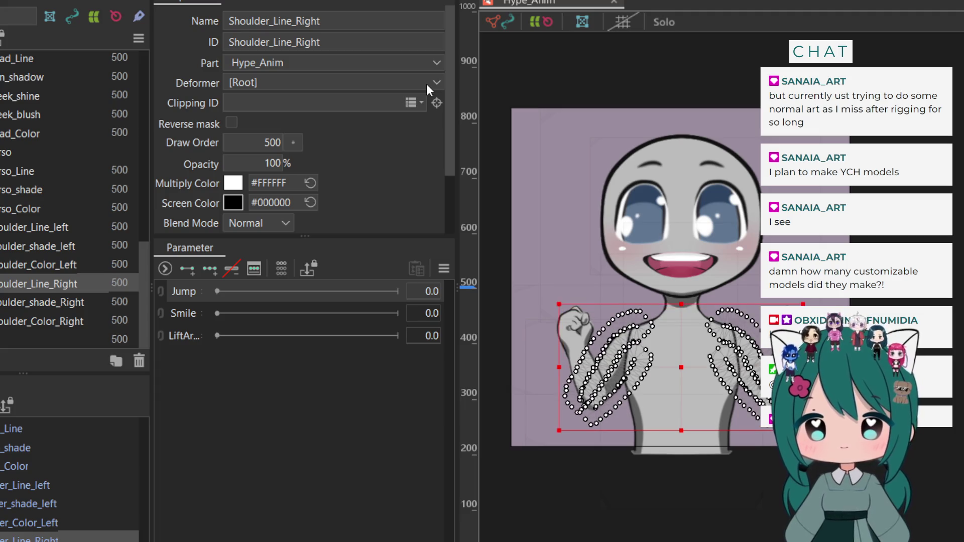
pyautogui.click(725, 159)
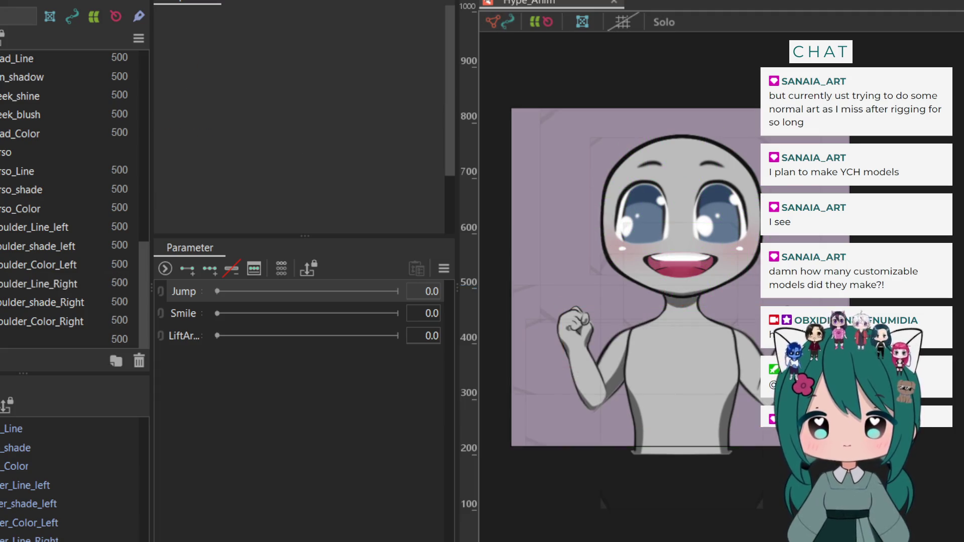
pyautogui.moveTo(730, 282); pyautogui.dragTo(733, 276)
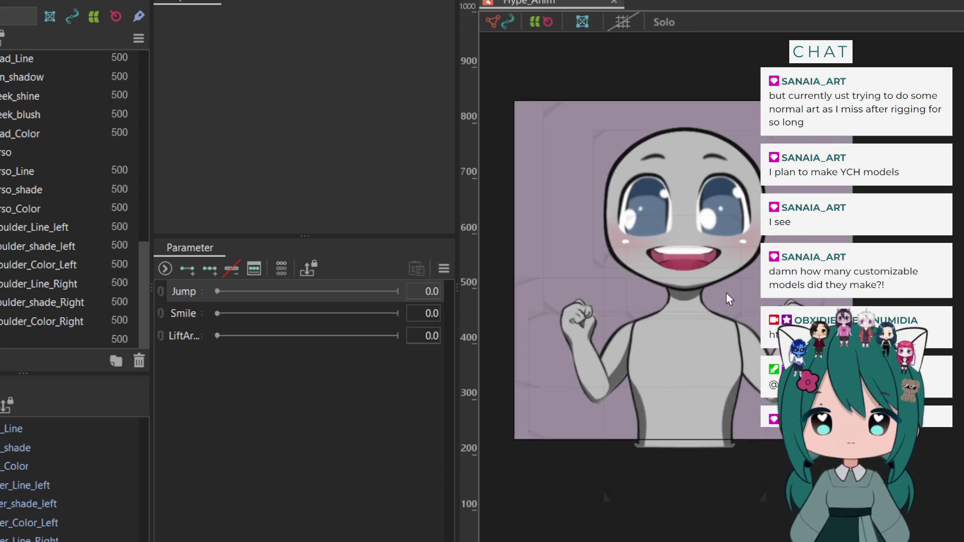
pyautogui.scroll(2, 726, 292)
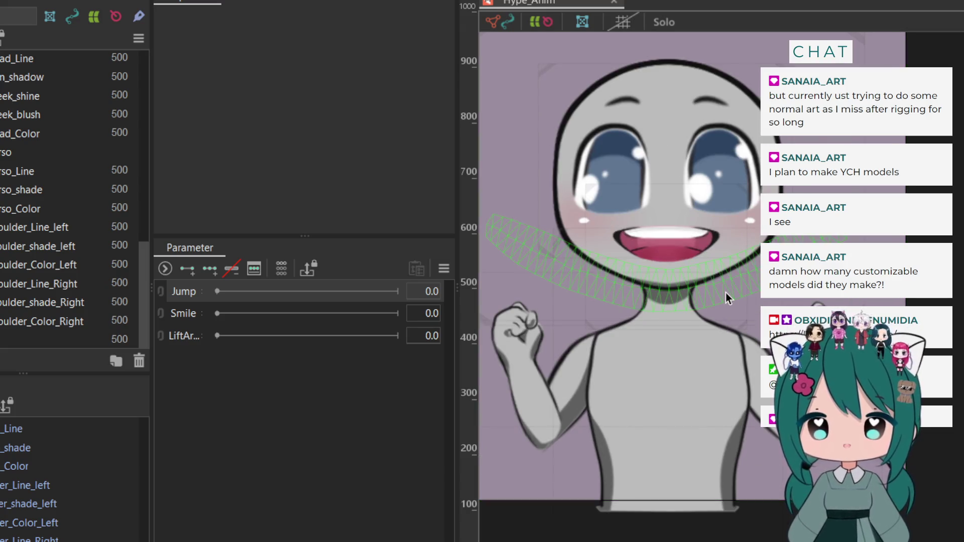
# Pick Jump, enlarge the deformer list, and open the Mouth warp deformer's 5 x 5 properties
pyautogui.click(181, 292)
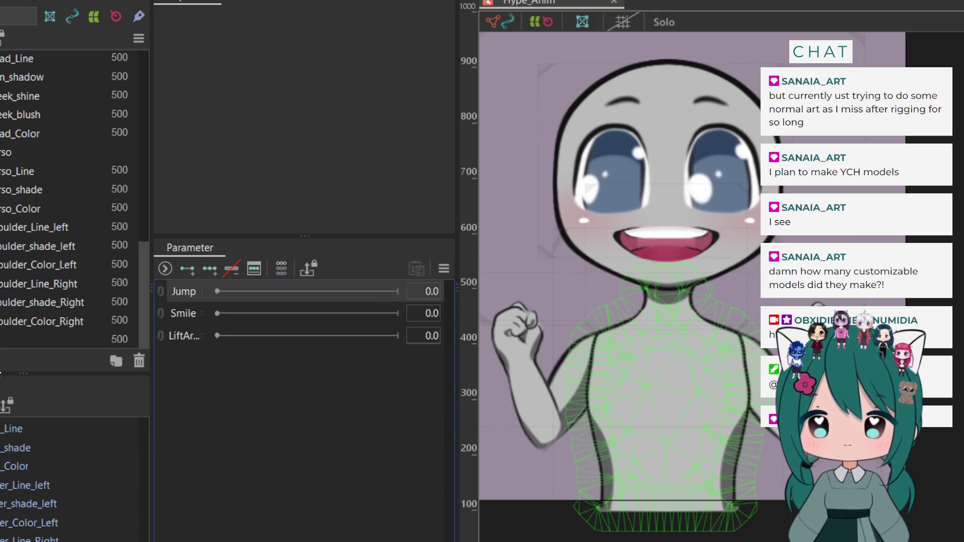
pyautogui.moveTo(1, 372); pyautogui.dragTo(1, 188)
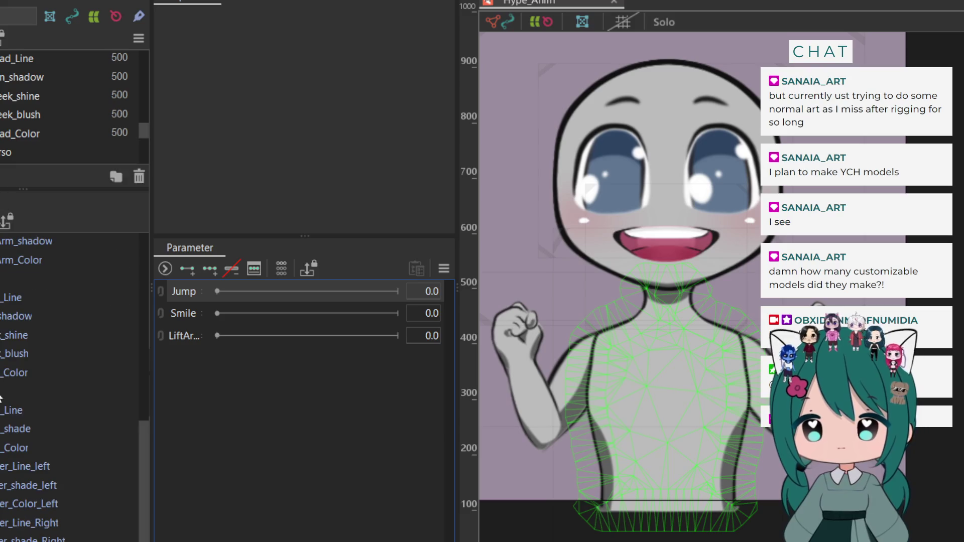
pyautogui.click(1, 279)
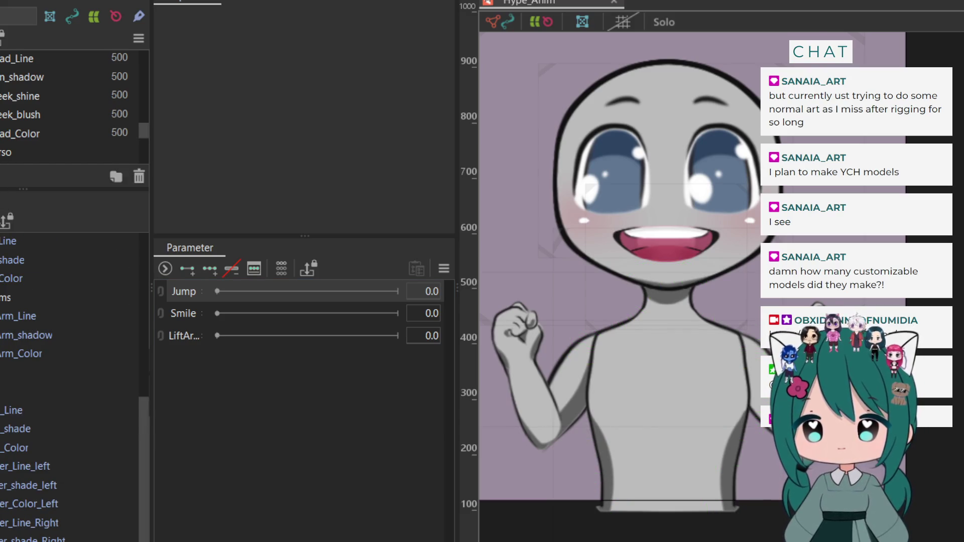
pyautogui.scroll(10, 70, 387)
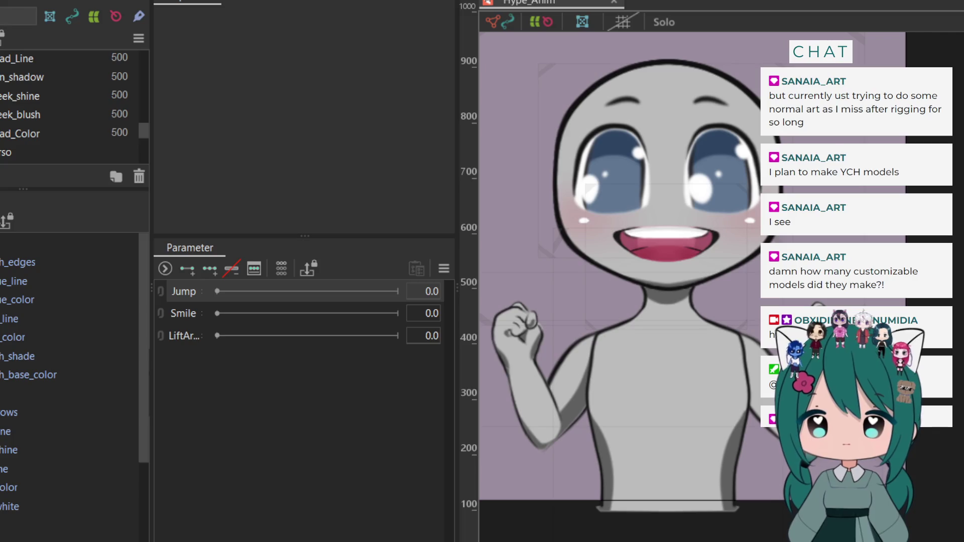
pyautogui.click(70, 242)
pyautogui.scroll(-3, 70, 243)
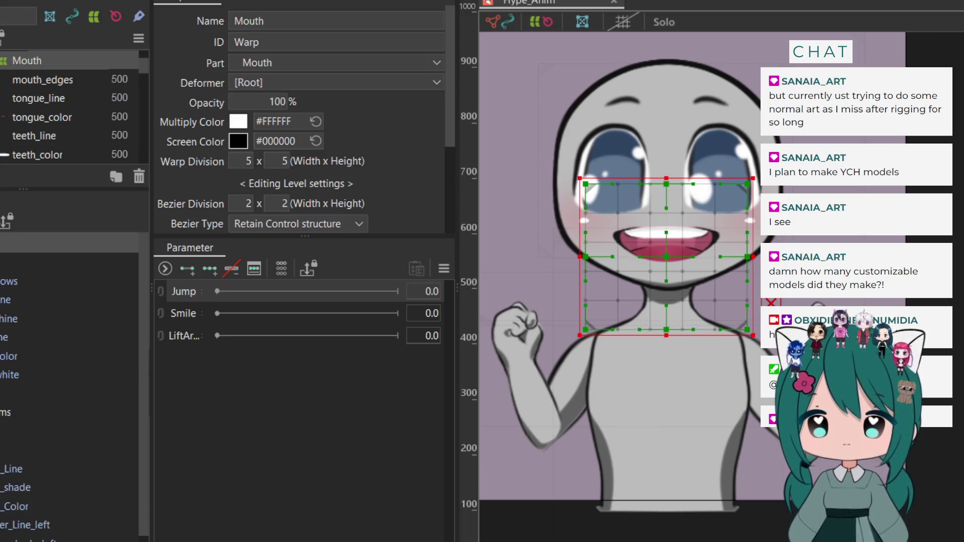
# Select the Torso warp deformer Warp6 in the deformer list
pyautogui.scroll(-3, 70, 402)
pyautogui.click(70, 337)
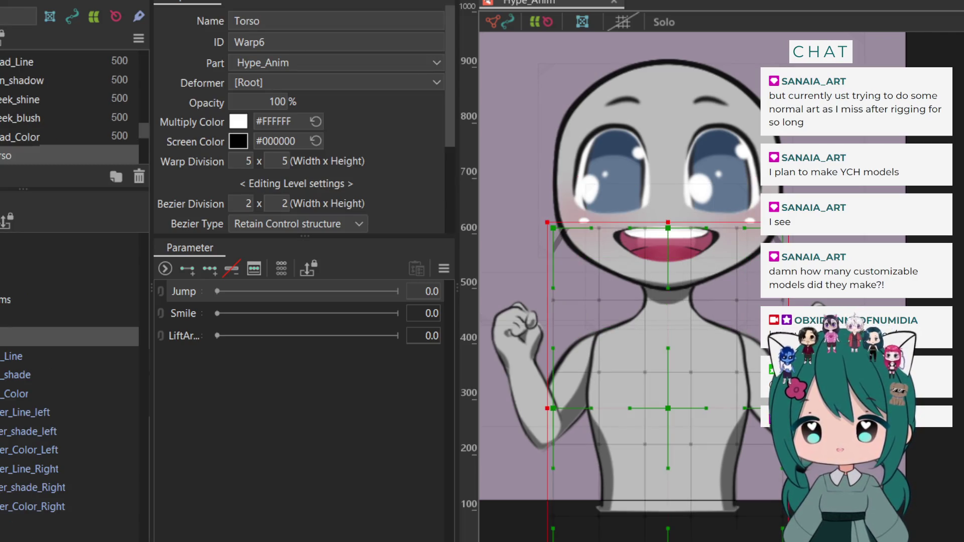
pyautogui.scroll(-3, 70, 402)
pyautogui.click(70, 317)
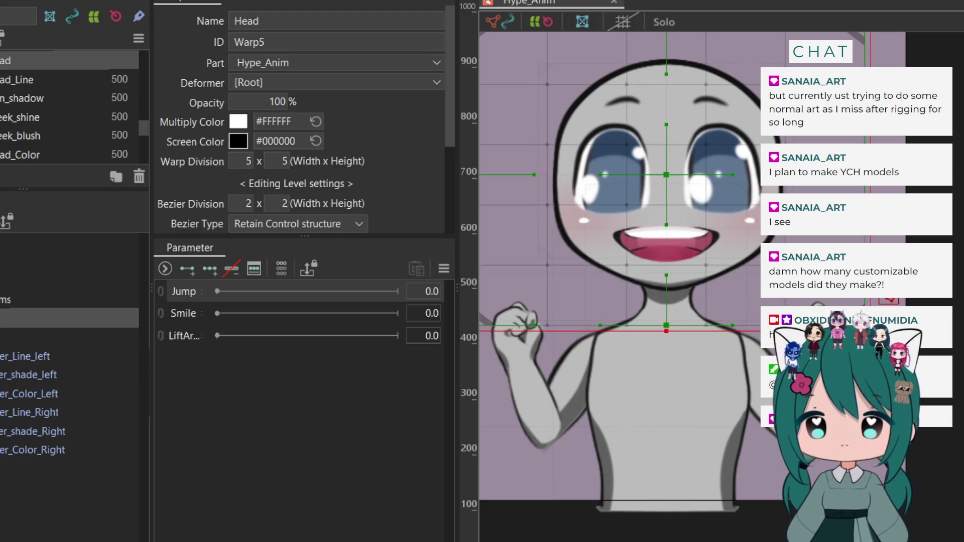
pyautogui.click(70, 336)
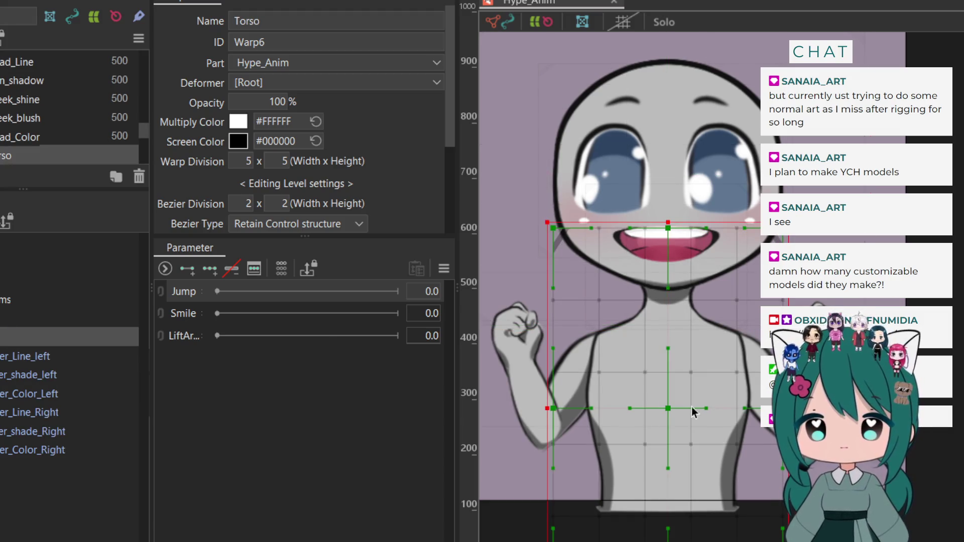
# Add Jump keyforms at 0 and 1 and move the slider to the 1.0 key
pyautogui.click(186, 269)
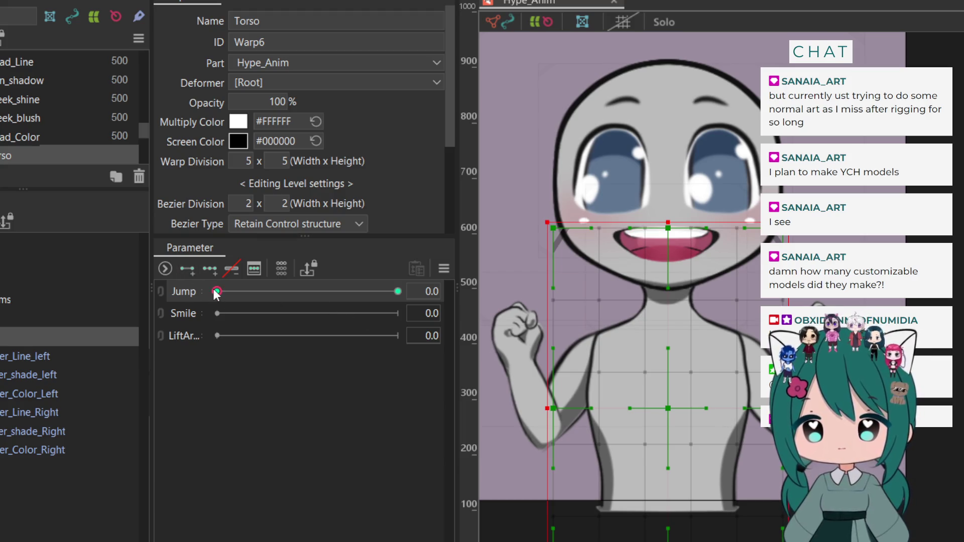
pyautogui.moveTo(217, 291); pyautogui.dragTo(318, 291)
pyautogui.click(398, 291)
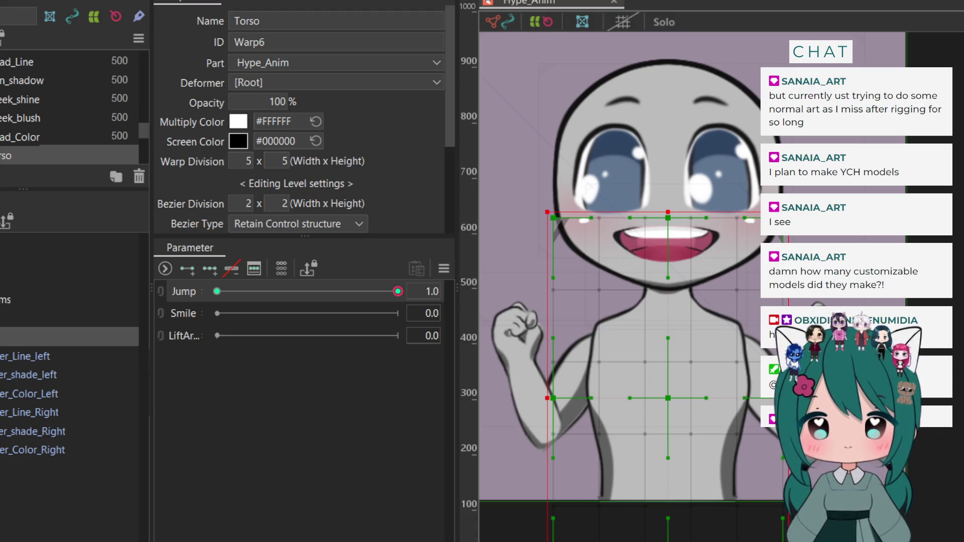
pyautogui.scroll(1, 35, 426)
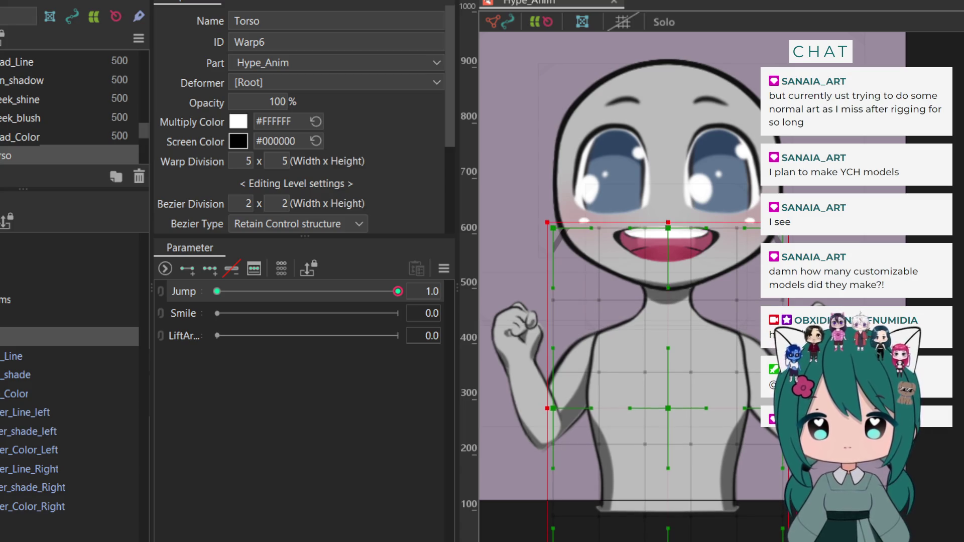
pyautogui.click(30, 468)
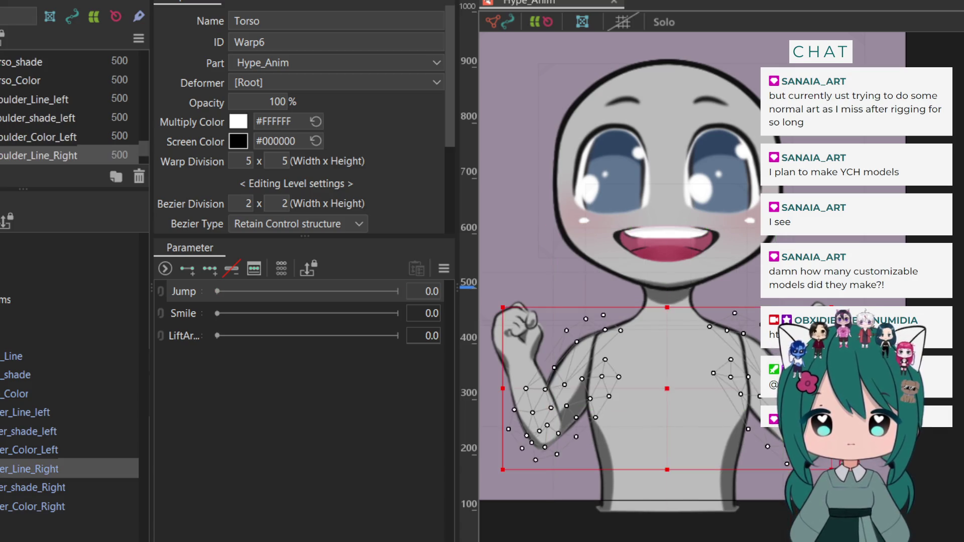
# Add a middle 0.5 Jump key to Torso and select all the torso deformers
pyautogui.click(51, 336)
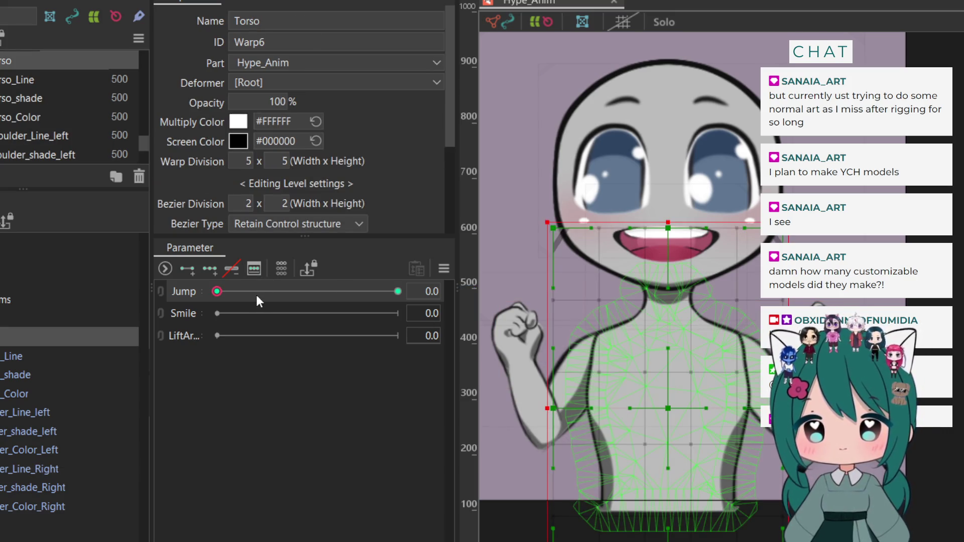
pyautogui.click(204, 268)
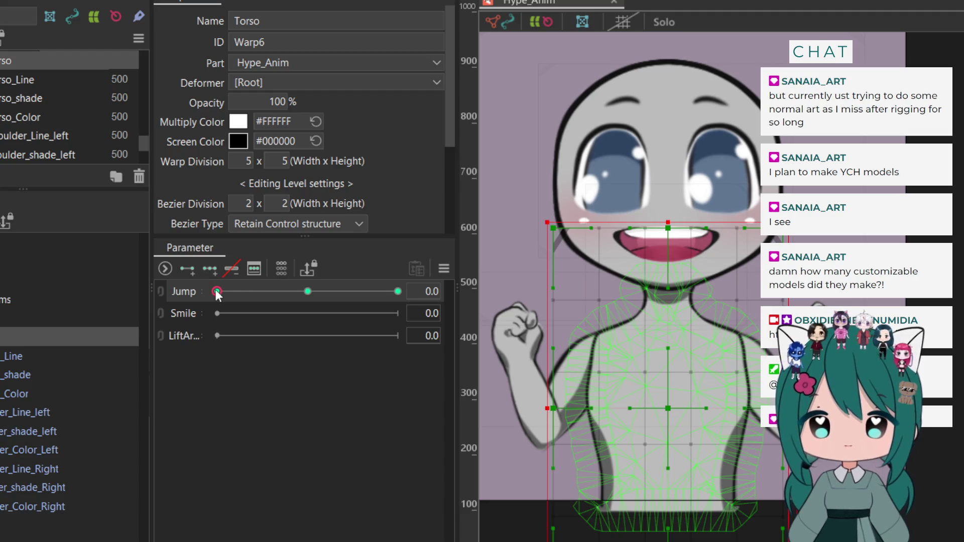
pyautogui.moveTo(217, 292); pyautogui.dragTo(308, 295)
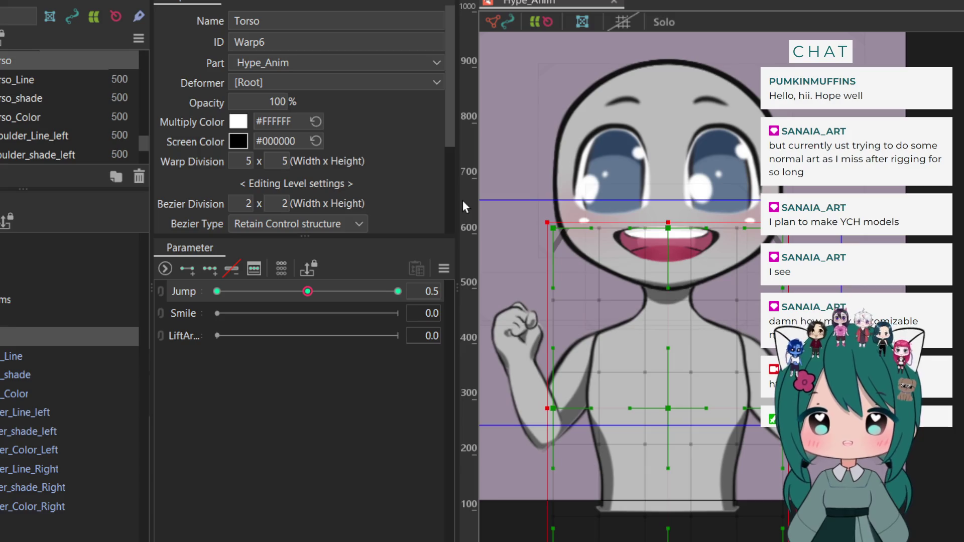
pyautogui.hotkey('ctrl', 'a')
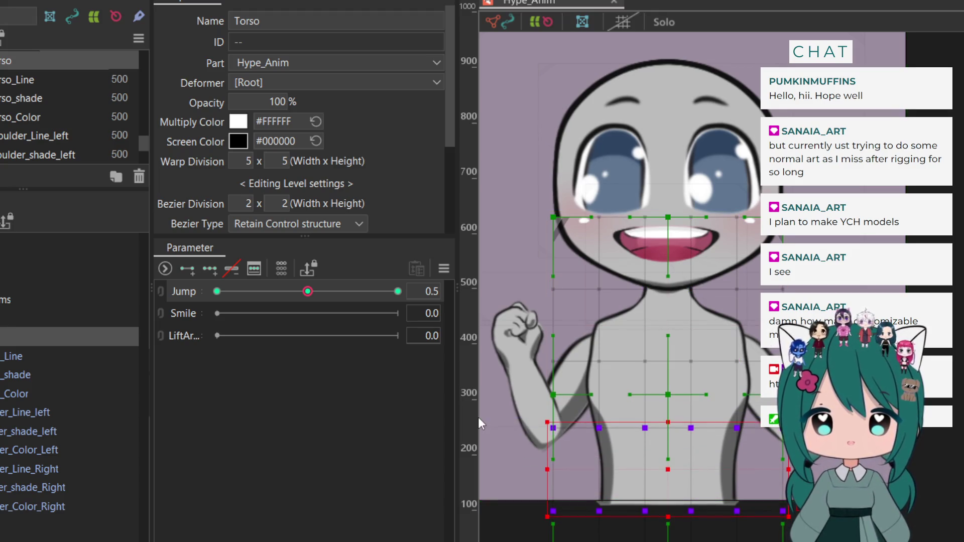
# Box-select the torso grid points at Jump 1.0 and preview the motion from Jump 0 to 1
pyautogui.moveTo(310, 295)
pyautogui.mouseDown()
pyautogui.moveTo(136, 303)
pyautogui.moveTo(303, 295)
pyautogui.moveTo(451, 305)
pyautogui.mouseUp()
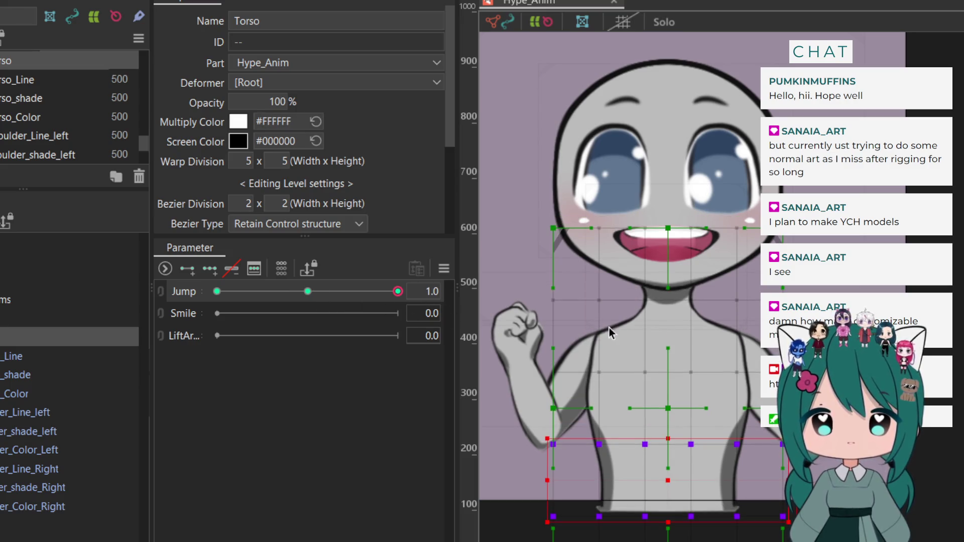
pyautogui.moveTo(859, 215)
pyautogui.mouseDown()
pyautogui.moveTo(644, 366)
pyautogui.moveTo(496, 434)
pyautogui.moveTo(482, 457)
pyautogui.mouseUp()
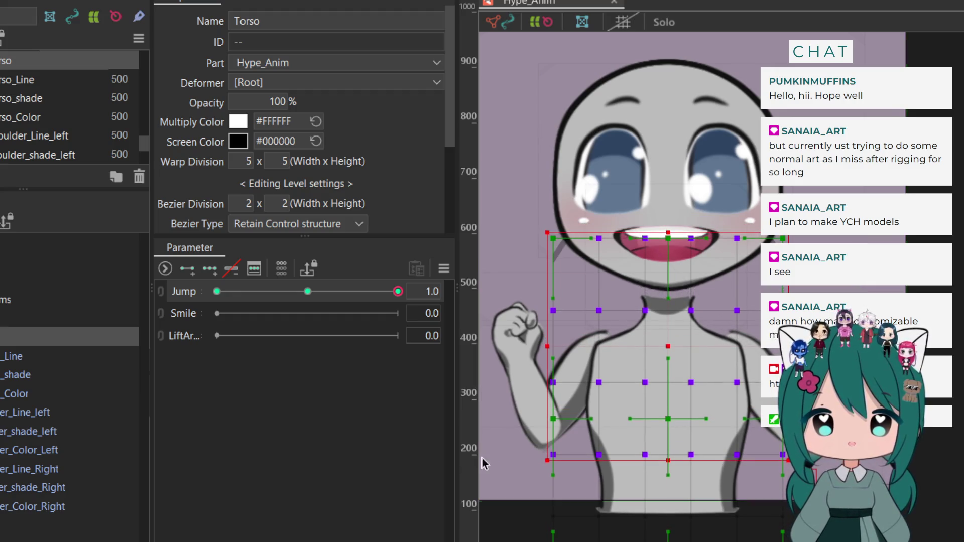
pyautogui.click(390, 292)
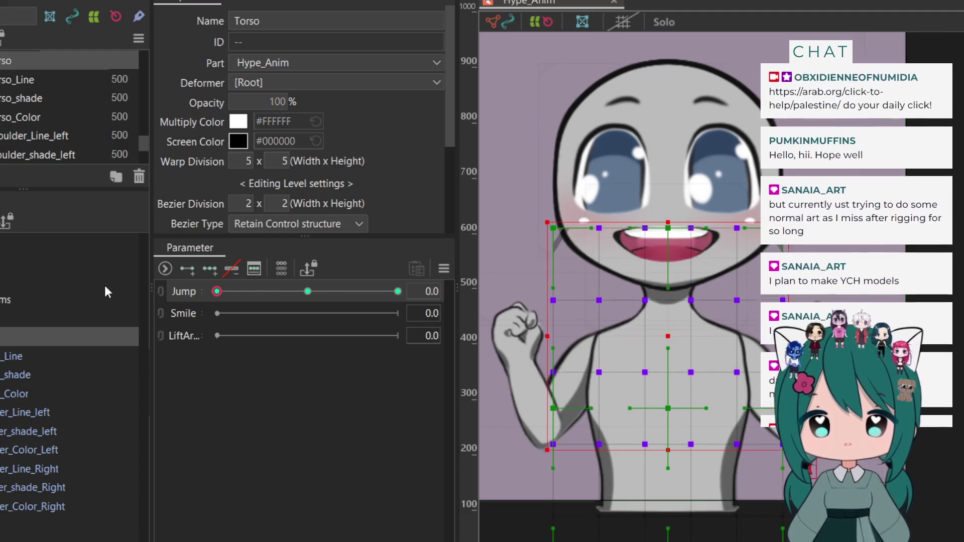
pyautogui.click(217, 291)
pyautogui.click(397, 291)
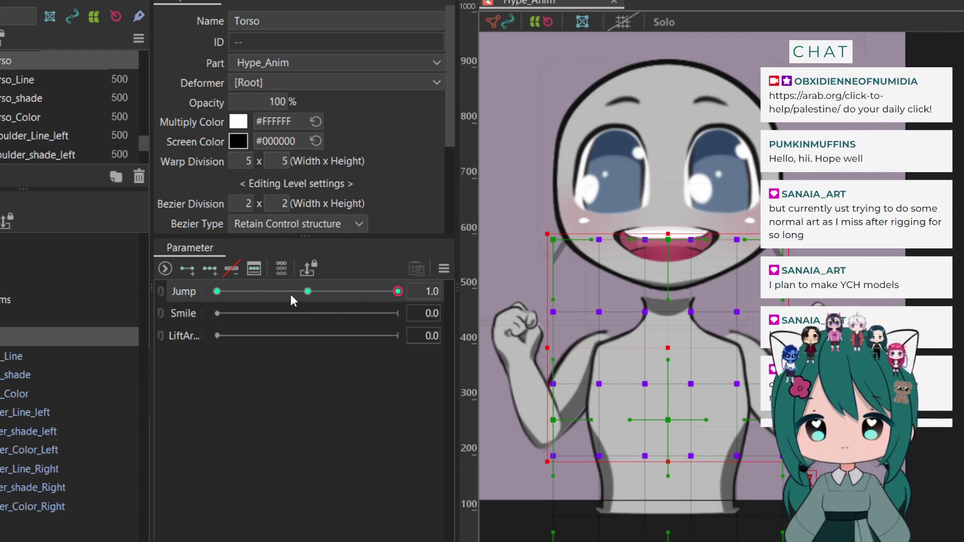
pyautogui.click(216, 291)
pyautogui.moveTo(204, 300); pyautogui.dragTo(415, 318)
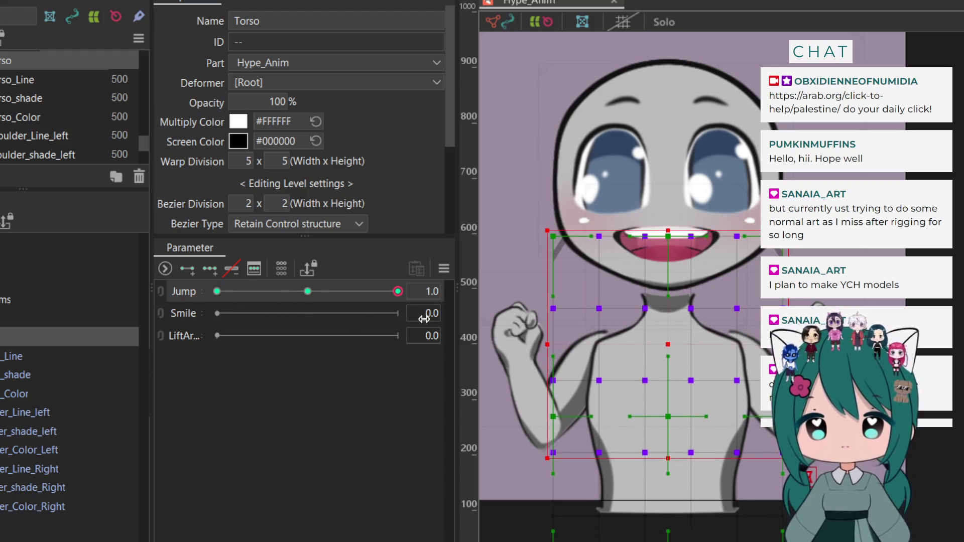
pyautogui.moveTo(378, 293)
pyautogui.mouseDown()
pyautogui.moveTo(136, 289)
pyautogui.moveTo(382, 296)
pyautogui.moveTo(442, 310)
pyautogui.mouseUp()
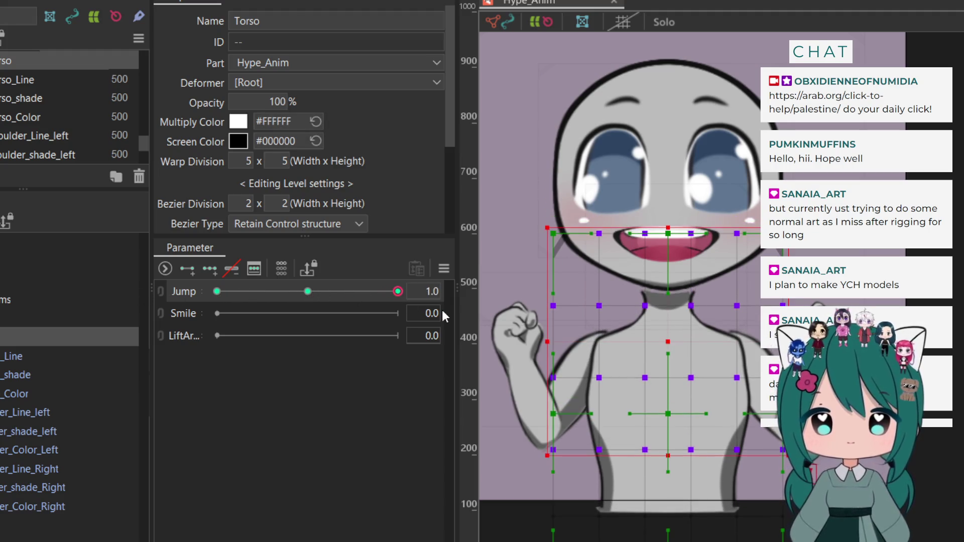
pyautogui.click(1, 321)
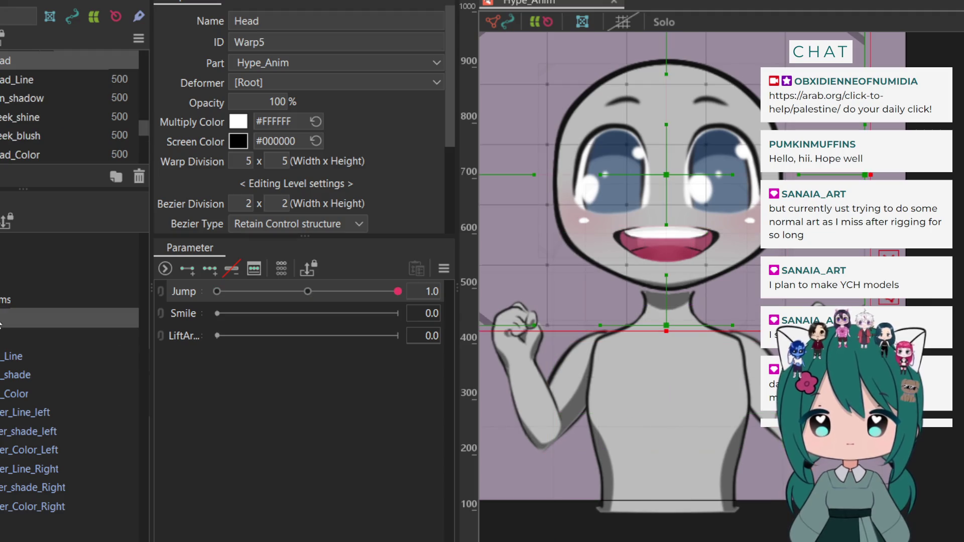
# Add Jump keyforms at 0, 0.5 and 1.0 to the Head warp deformer and preview the slider
pyautogui.click(207, 271)
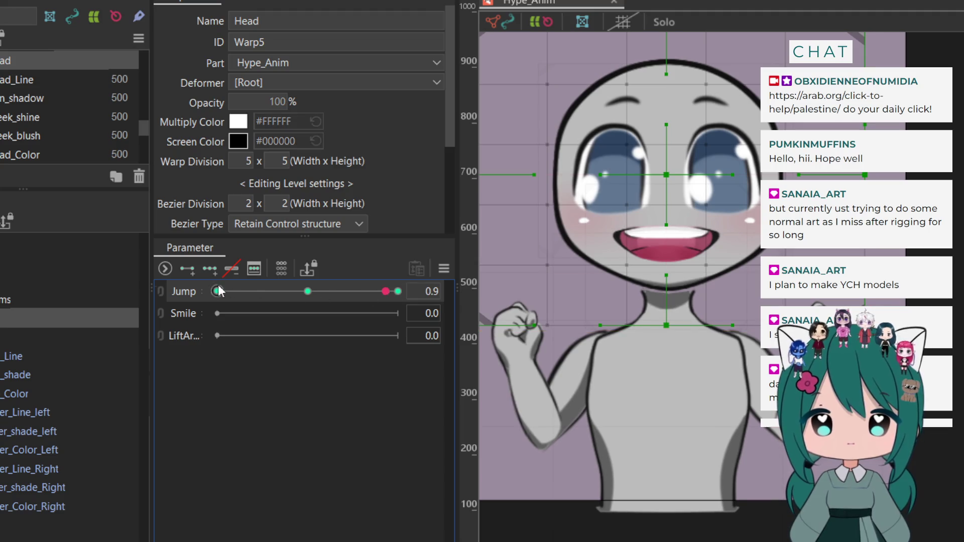
pyautogui.moveTo(397, 293); pyautogui.dragTo(139, 300)
pyautogui.moveTo(217, 291); pyautogui.dragTo(354, 291)
pyautogui.moveTo(231, 299); pyautogui.dragTo(111, 303)
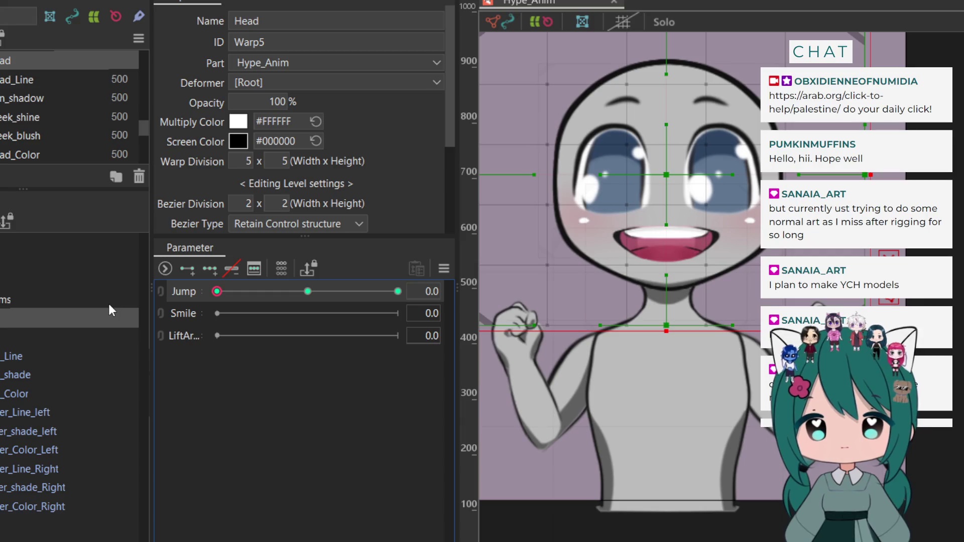
pyautogui.click(307, 291)
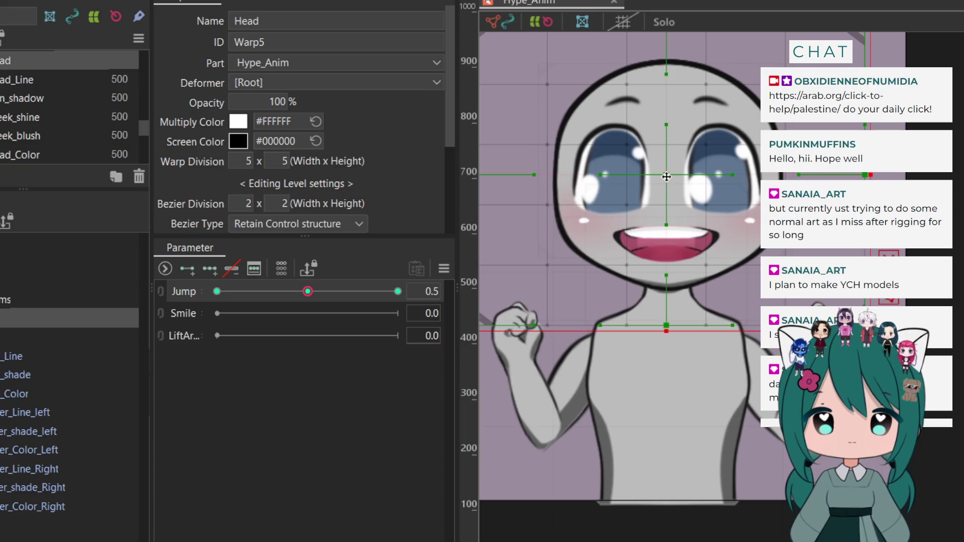
# Raise the head at the Jump 0.5 key with arrow-key nudges
pyautogui.press('Up')
pyautogui.press('Up')
pyautogui.press('Up')
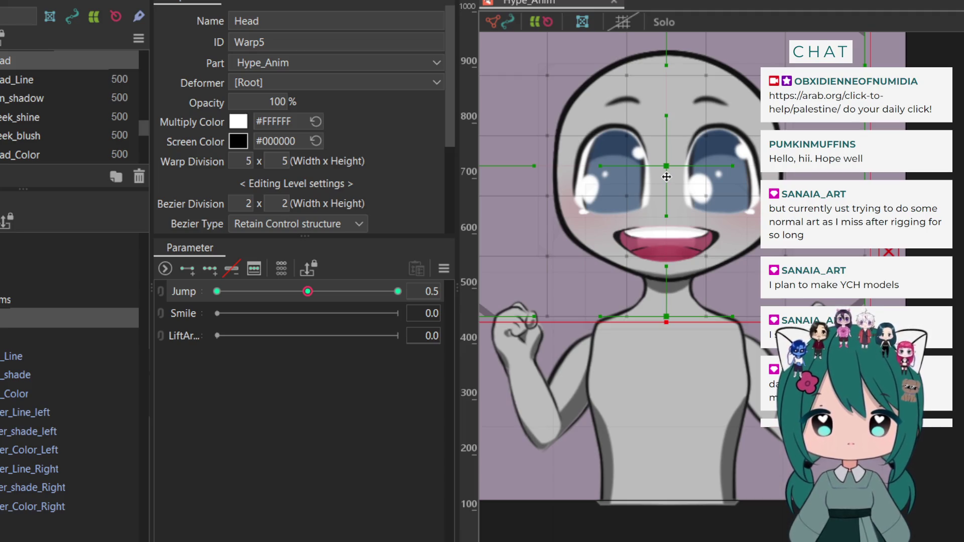
pyautogui.press('Up')
pyautogui.press('Up')
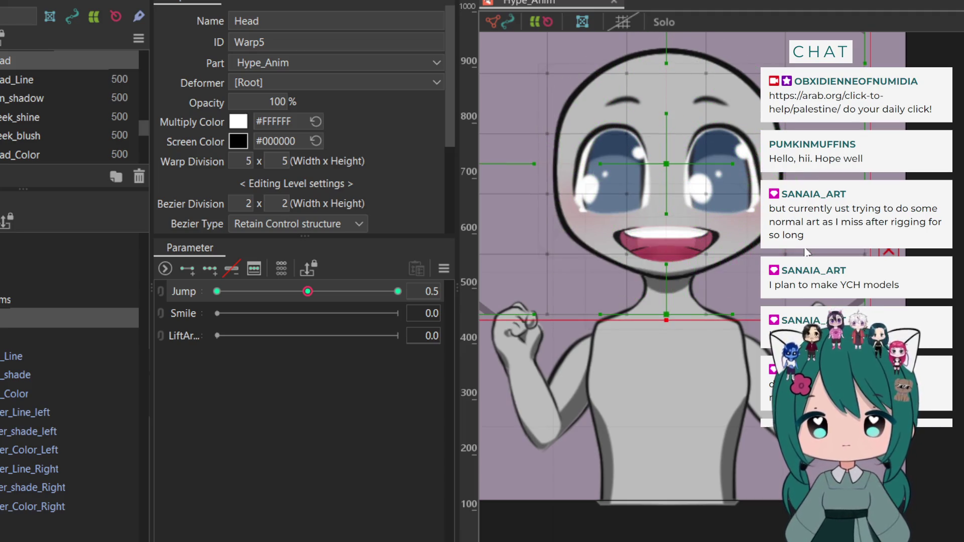
pyautogui.press('Down')
pyautogui.press('Down')
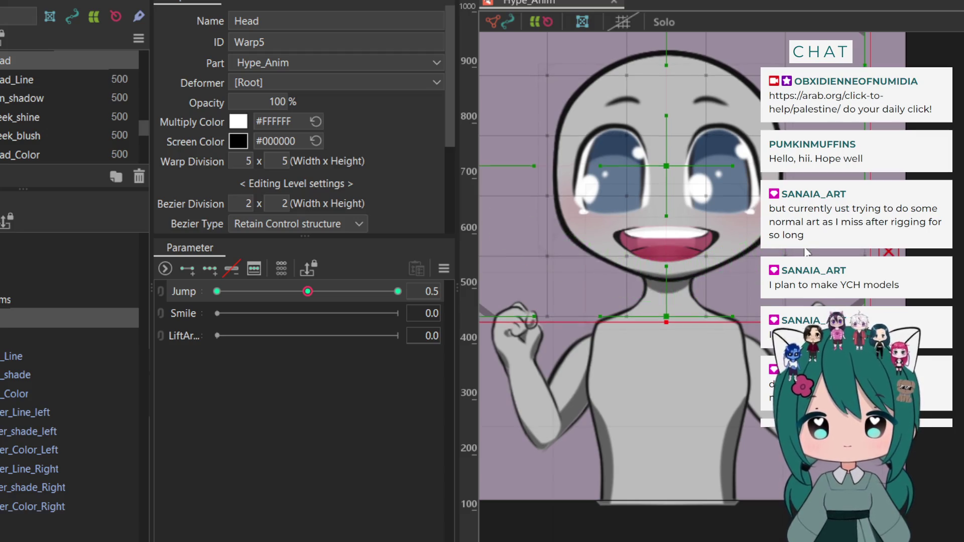
pyautogui.press('Down')
# Lower the head at the Jump 1.0 key
pyautogui.moveTo(308, 293); pyautogui.dragTo(434, 294)
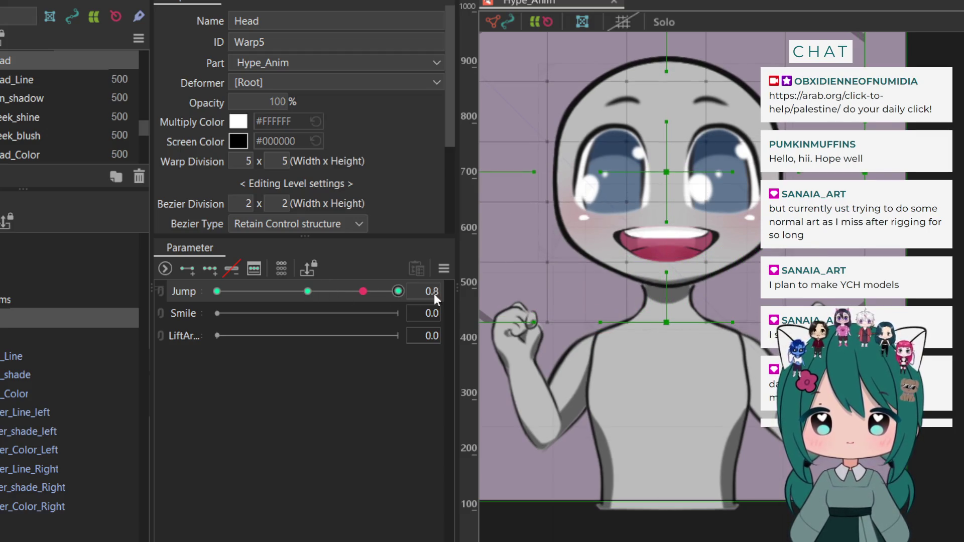
pyautogui.hotkey('shift', 'Down')
pyautogui.hotkey('shift', 'Down')
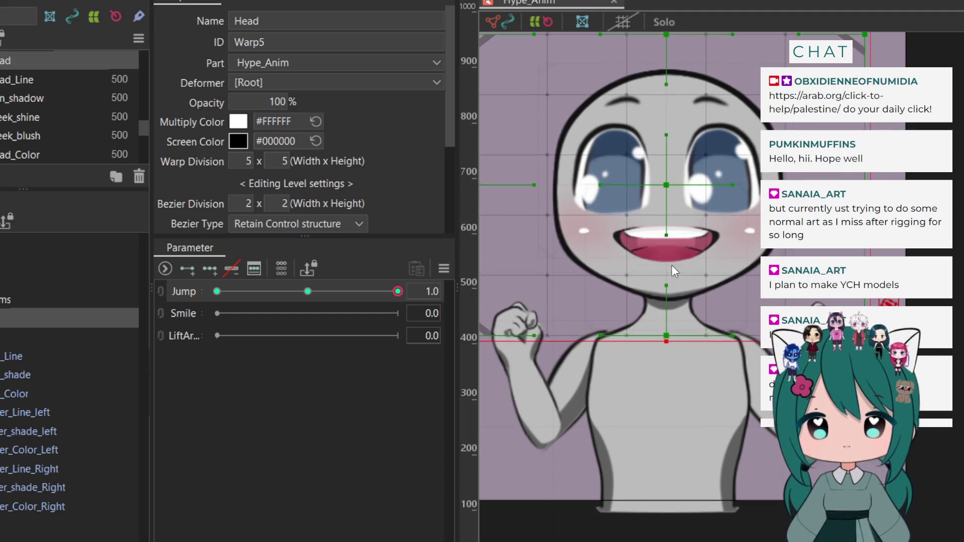
pyautogui.press('Down')
pyautogui.press('Down')
pyautogui.press('Down')
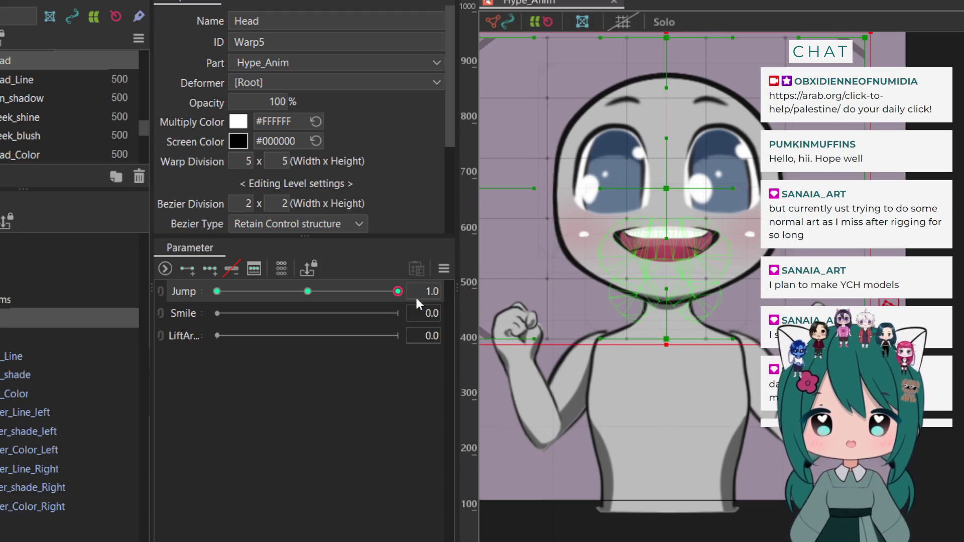
# Select the Mouth warp deformer and raise it at the Jump 0.5 key
pyautogui.click(70, 243)
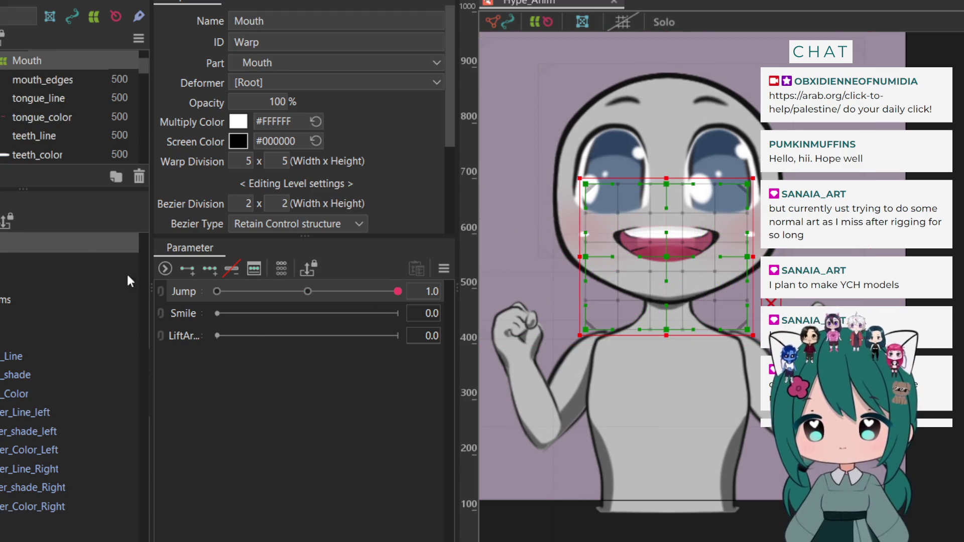
pyautogui.click(216, 291)
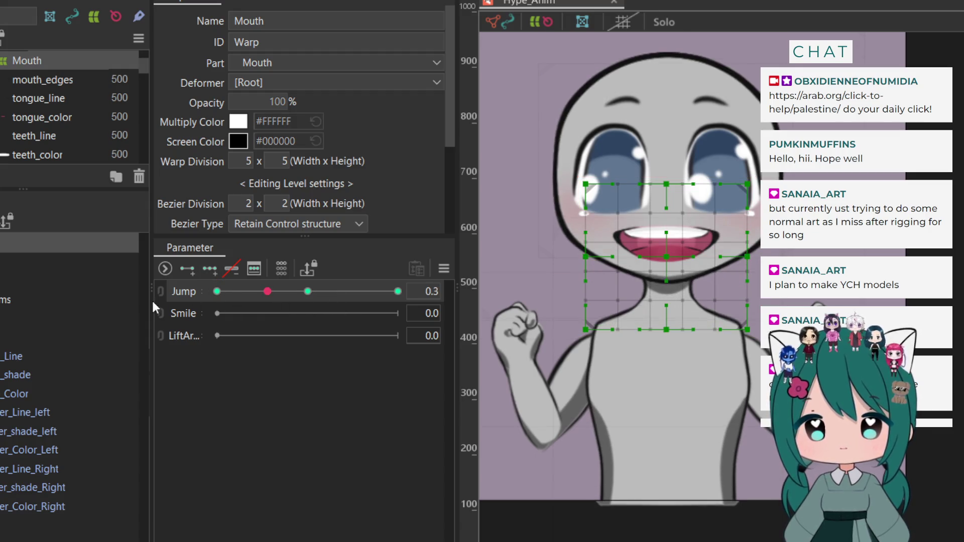
pyautogui.click(308, 291)
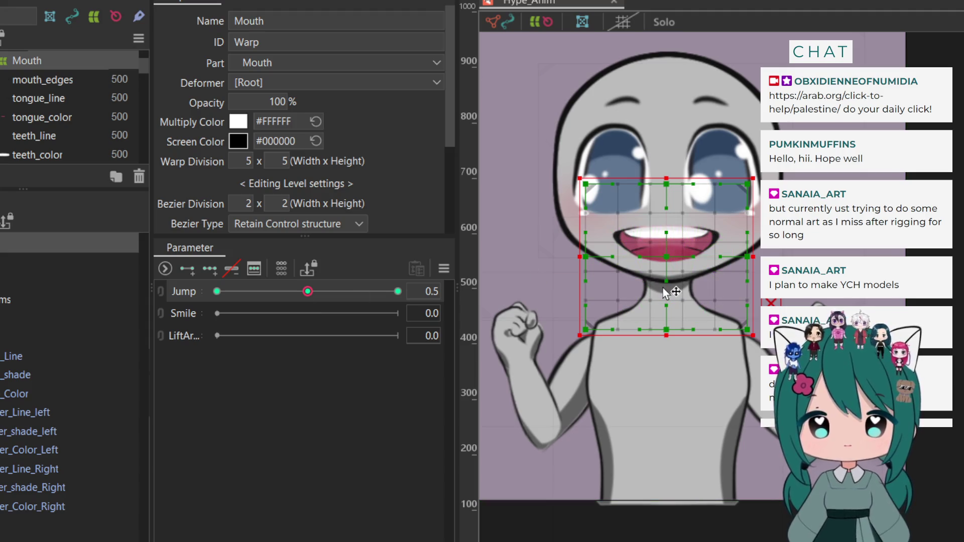
pyautogui.moveTo(663, 294); pyautogui.dragTo(663, 289)
pyautogui.press('Up')
pyautogui.press('Up')
pyautogui.press('Up')
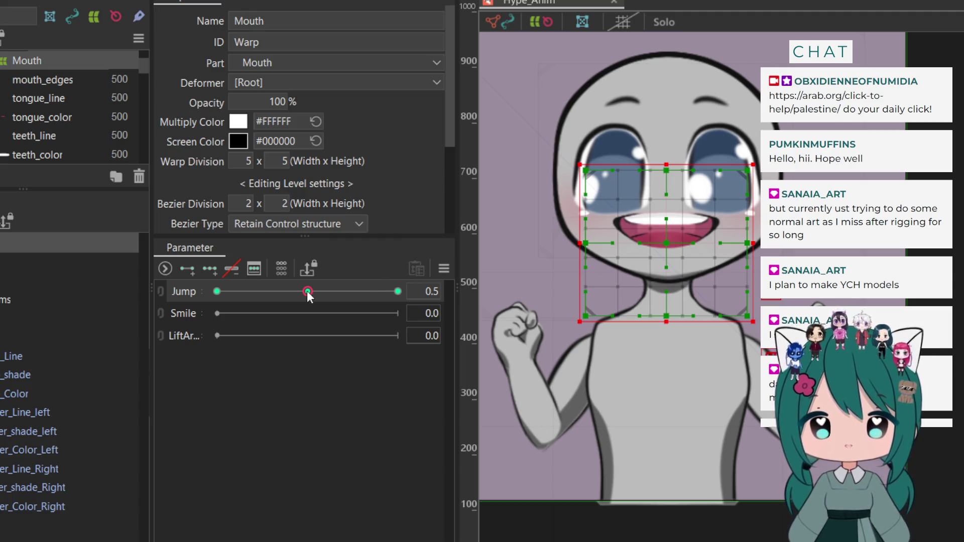
# Lower the mouth at the Jump 1.0 key
pyautogui.moveTo(307, 291); pyautogui.dragTo(397, 291)
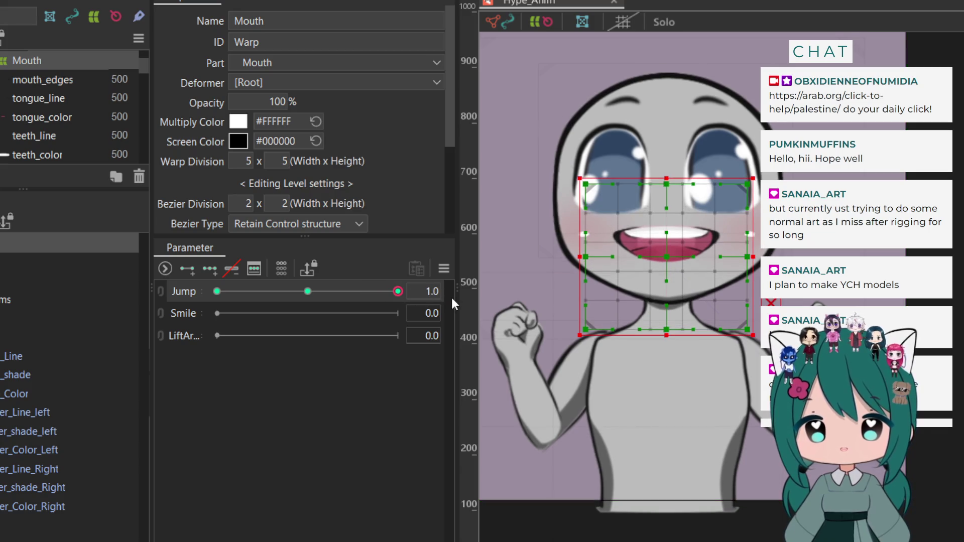
pyautogui.press('Down')
pyautogui.press('Down')
pyautogui.press('Down')
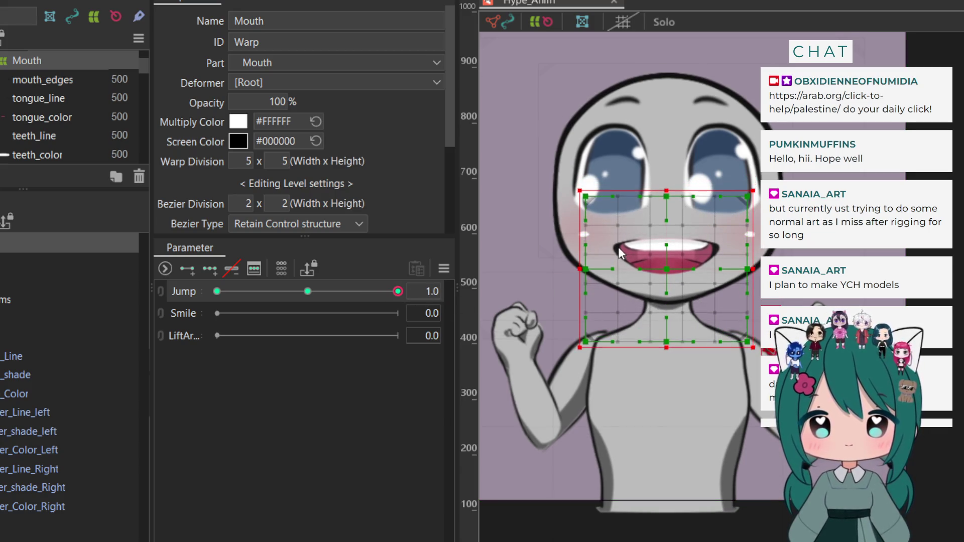
pyautogui.click(25, 258)
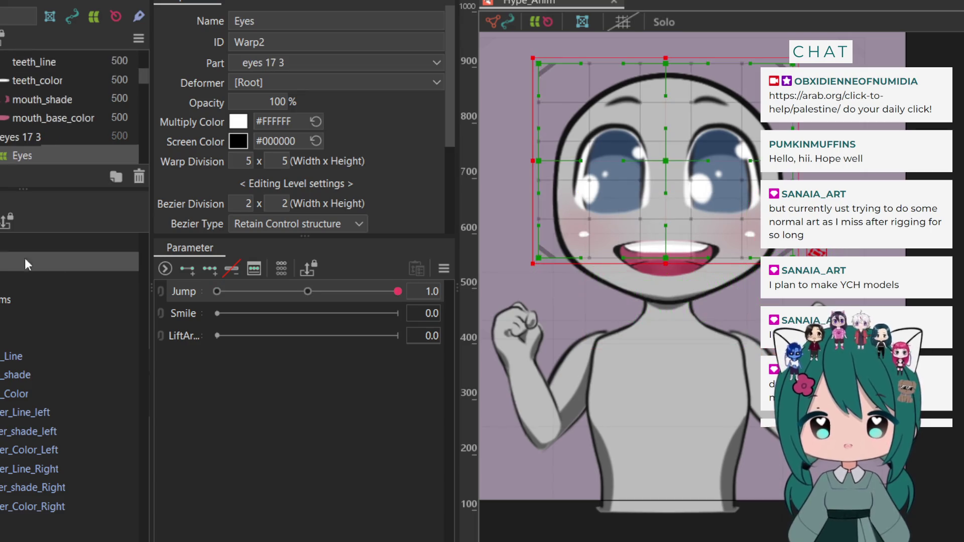
# Set Jump to 0.5 and raise the Eyes warp grid for the mid-jump pose
pyautogui.moveTo(320, 290)
pyautogui.mouseDown()
pyautogui.moveTo(148, 295)
pyautogui.moveTo(317, 303)
pyautogui.moveTo(307, 307)
pyautogui.mouseUp()
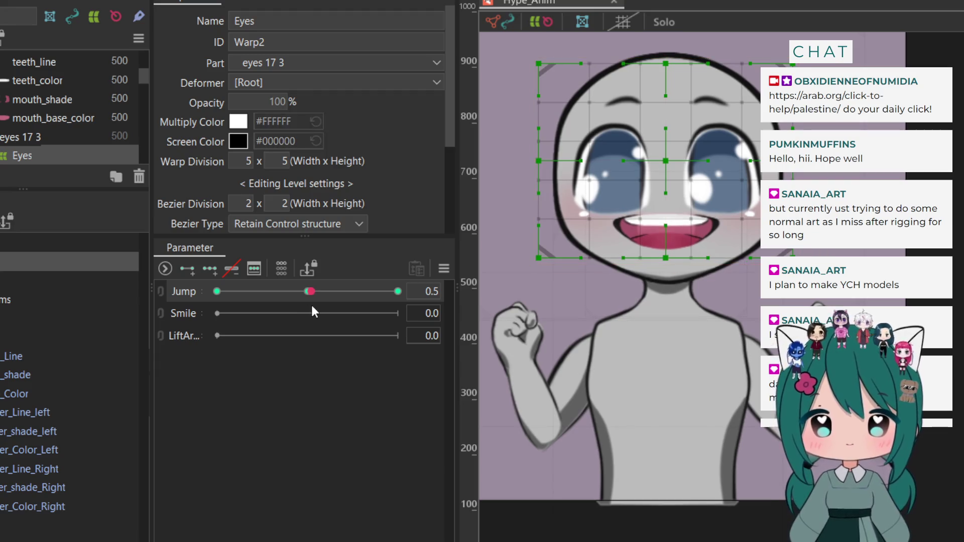
pyautogui.press('Up')
pyautogui.press('Up')
pyautogui.press('Up')
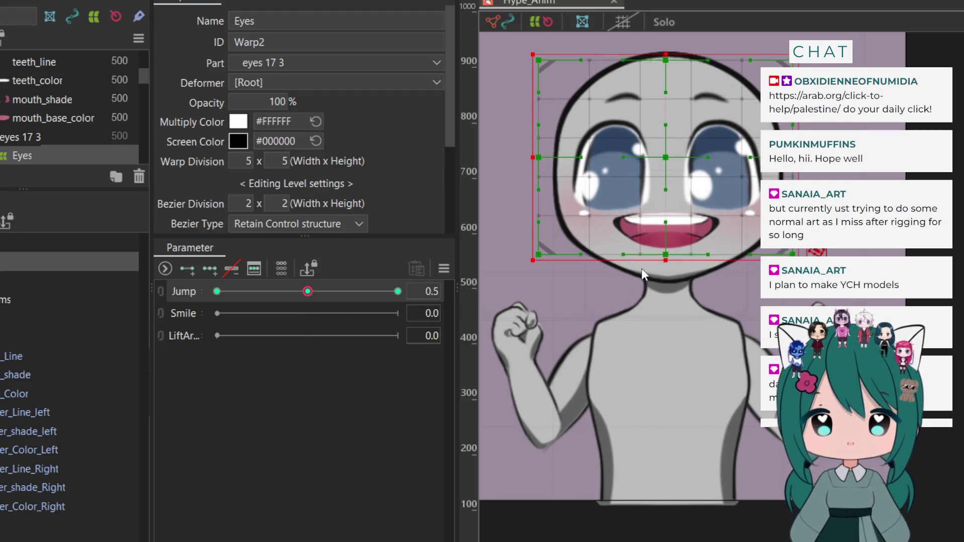
pyautogui.press('Down')
pyautogui.press('Down')
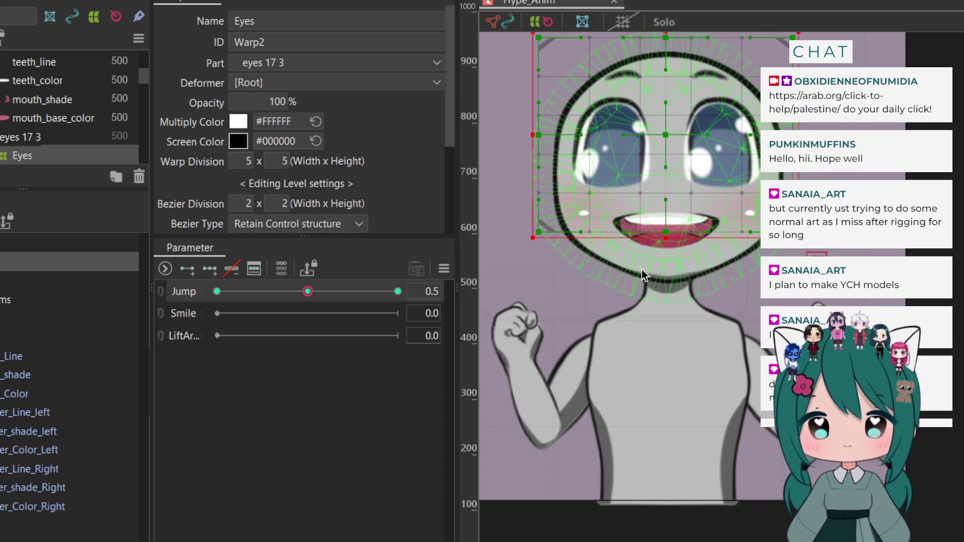
pyautogui.press('Up')
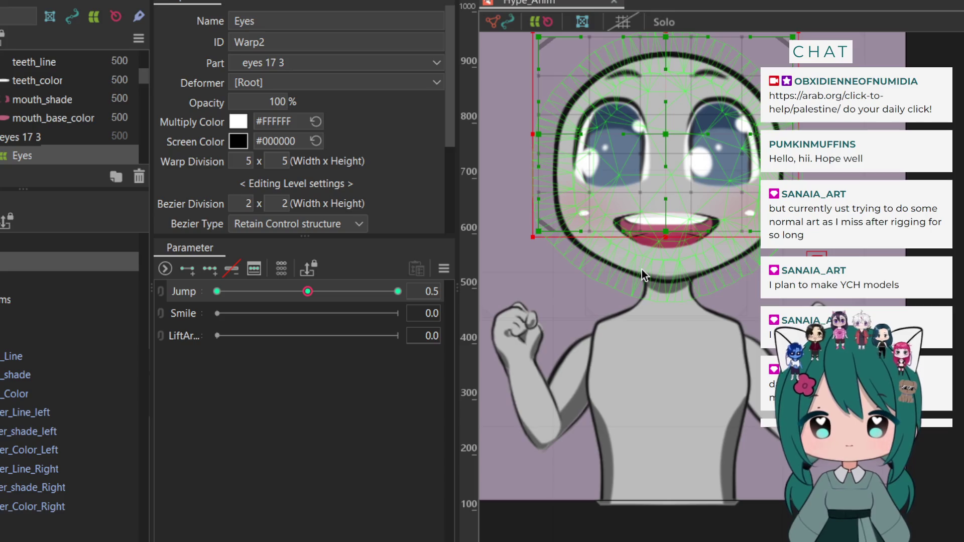
# Set Jump to 1.0, lower the eyes for the jump's end, then return to the 0.5 key
pyautogui.moveTo(308, 291); pyautogui.dragTo(486, 295)
pyautogui.hotkey('shift', 'Down')
pyautogui.hotkey('shift', 'Down')
pyautogui.hotkey('shift', 'Down')
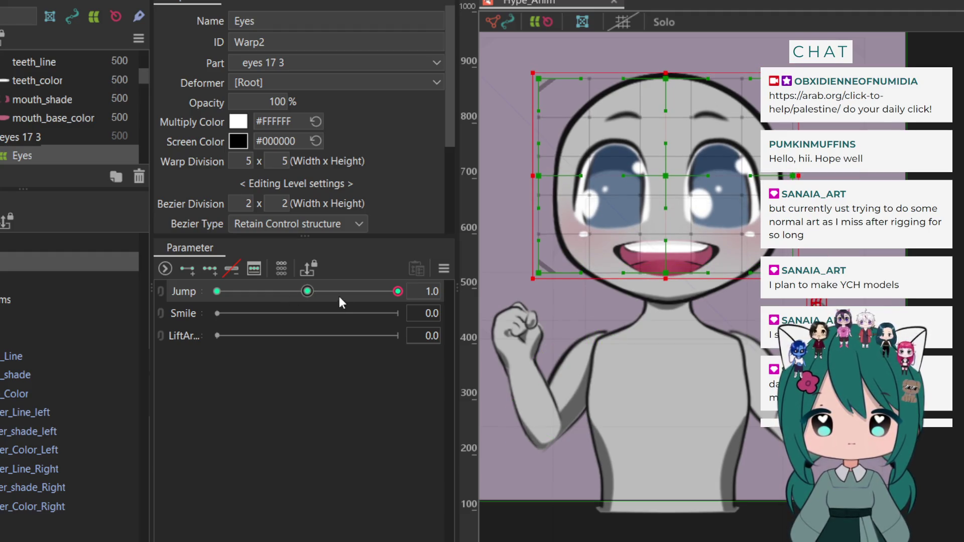
pyautogui.click(308, 294)
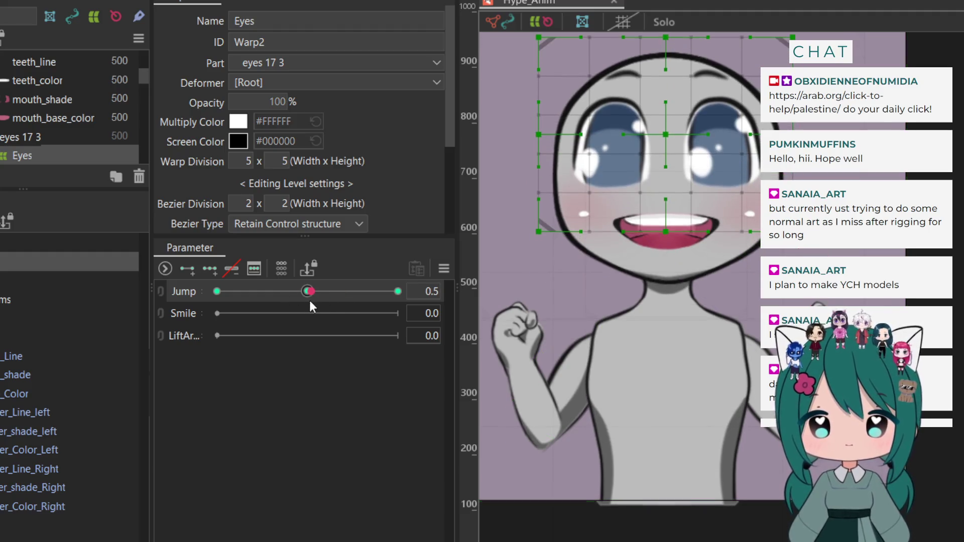
pyautogui.click(30, 258)
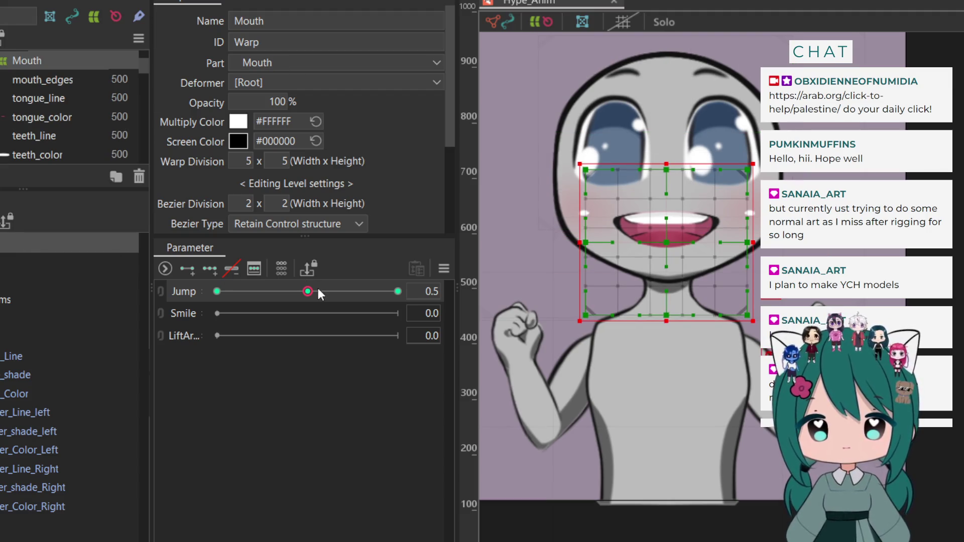
# Raise the Mouth warp higher at Jump 0.5 and step through the Jump keys
pyautogui.hotkey('shift', 'Up')
pyautogui.hotkey('shift', 'Up')
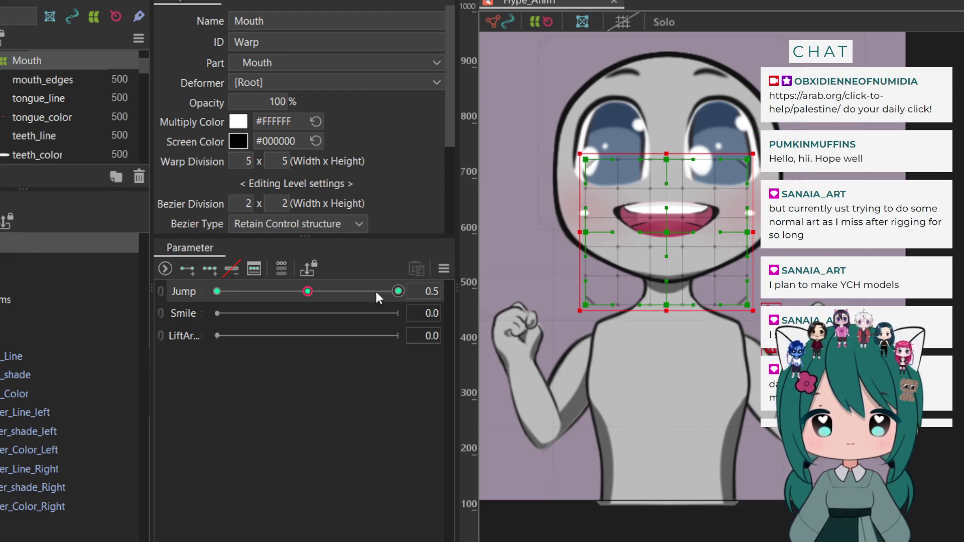
pyautogui.click(397, 291)
pyautogui.click(217, 291)
# Scrub Jump between 0 and 1 to preview the mouth, ending at 0.0
pyautogui.moveTo(162, 315)
pyautogui.mouseDown()
pyautogui.moveTo(441, 313)
pyautogui.moveTo(188, 304)
pyautogui.moveTo(132, 324)
pyautogui.moveTo(279, 315)
pyautogui.moveTo(425, 323)
pyautogui.moveTo(459, 342)
pyautogui.mouseUp()
pyautogui.moveTo(368, 333); pyautogui.dragTo(123, 336)
pyautogui.moveTo(333, 334)
pyautogui.mouseDown()
pyautogui.moveTo(459, 345)
pyautogui.moveTo(161, 330)
pyautogui.moveTo(478, 343)
pyautogui.moveTo(161, 321)
pyautogui.mouseUp()
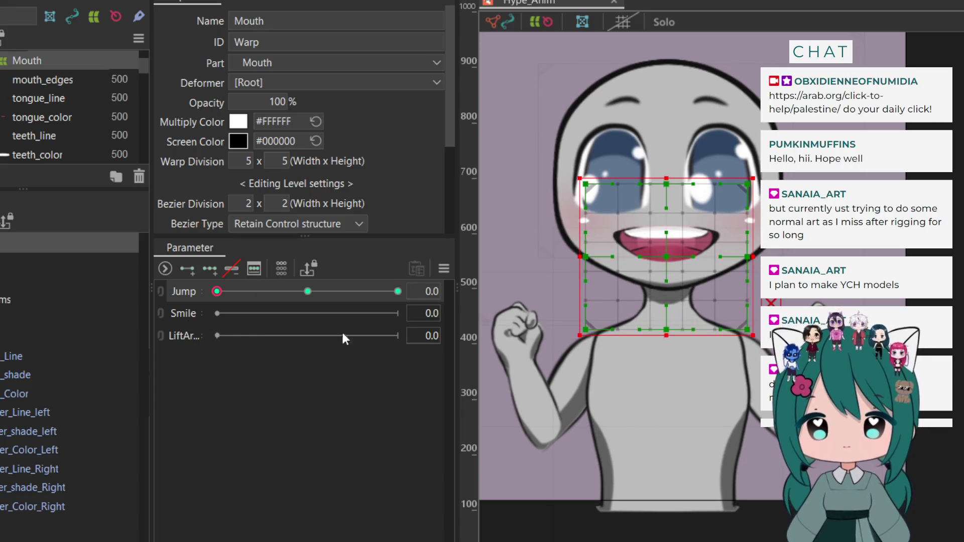
pyautogui.moveTo(343, 334)
pyautogui.mouseDown()
pyautogui.moveTo(502, 344)
pyautogui.moveTo(237, 321)
pyautogui.moveTo(187, 328)
pyautogui.mouseUp()
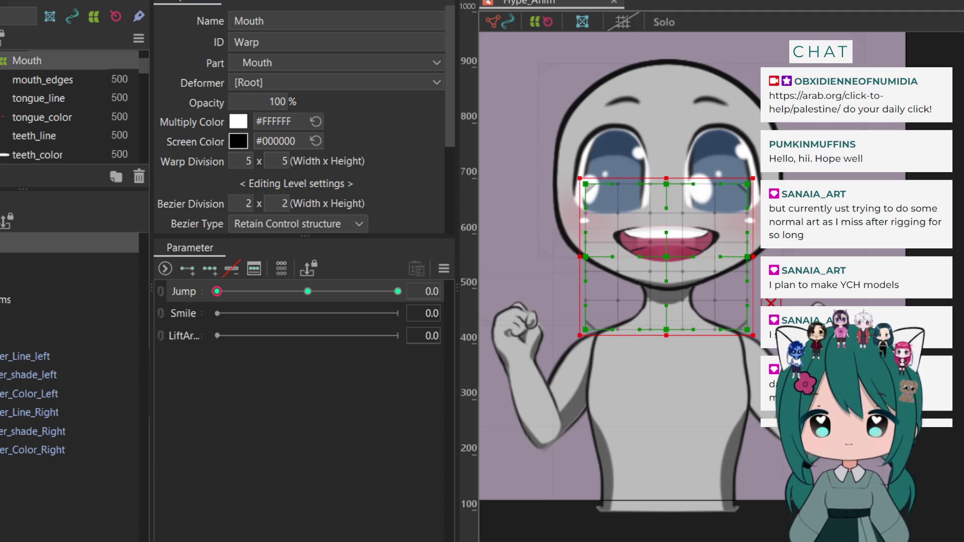
pyautogui.click(182, 313)
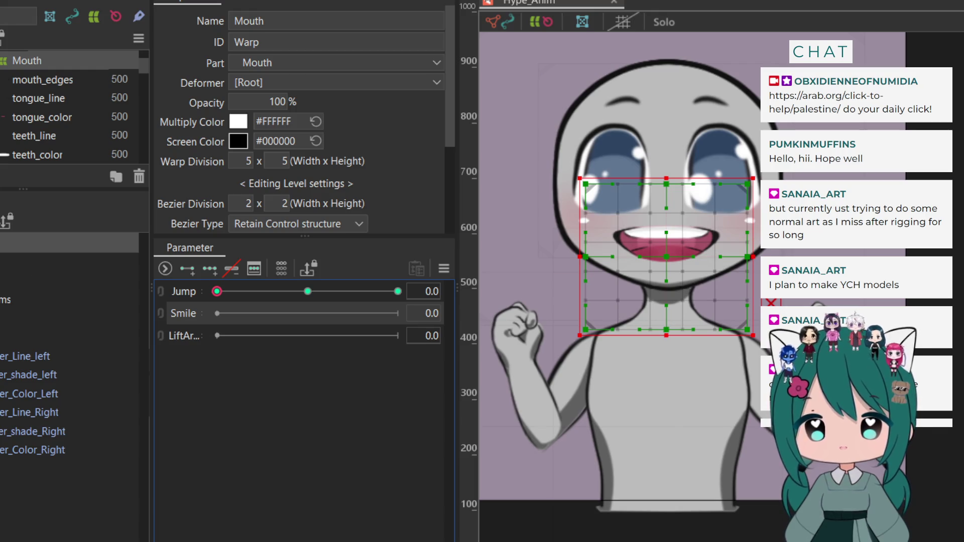
# Add two Smile keys, shrink the mouth warp and shift it right and down, then preview Jump
pyautogui.click(187, 275)
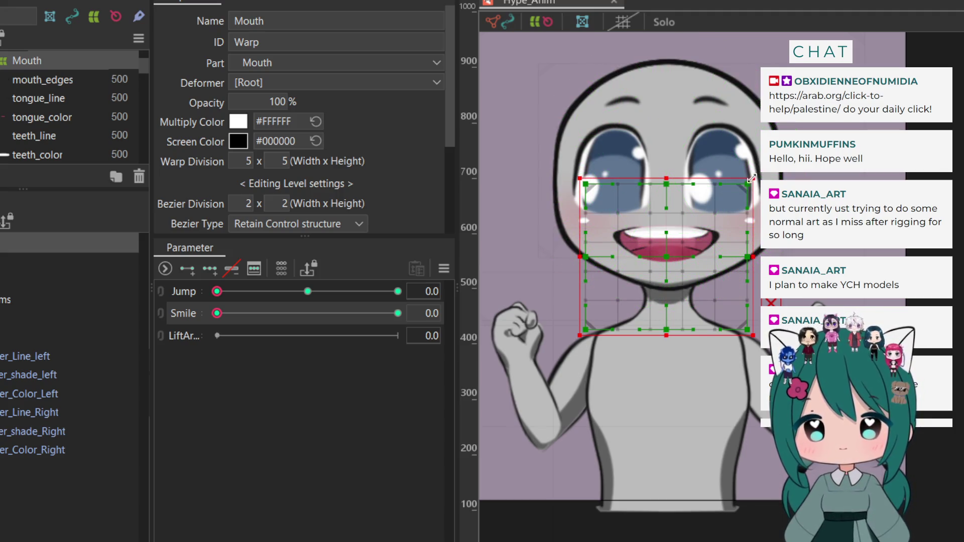
pyautogui.moveTo(749, 335); pyautogui.dragTo(698, 304)
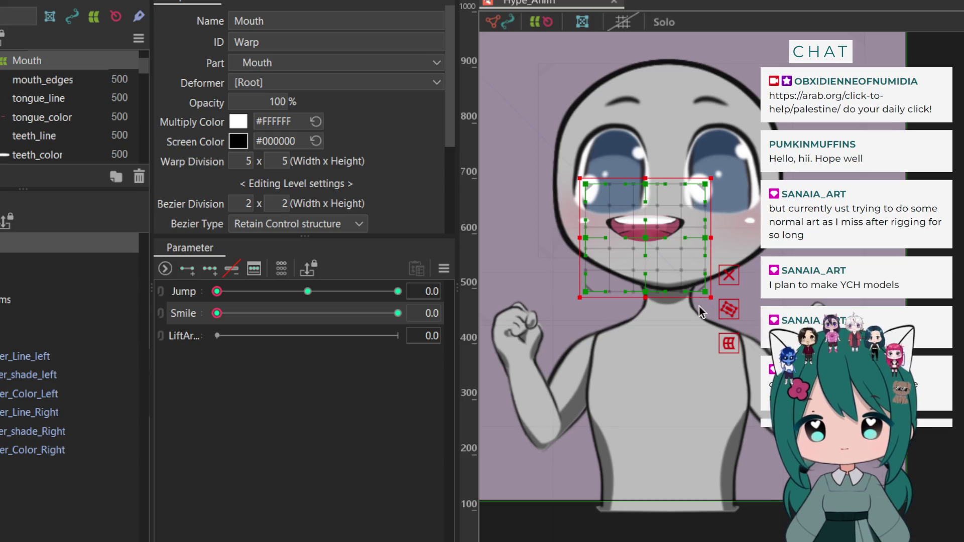
pyautogui.press('Right')
pyautogui.press('Right')
pyautogui.press('Right')
pyautogui.press('Right')
pyautogui.press('Right')
pyautogui.press('Right')
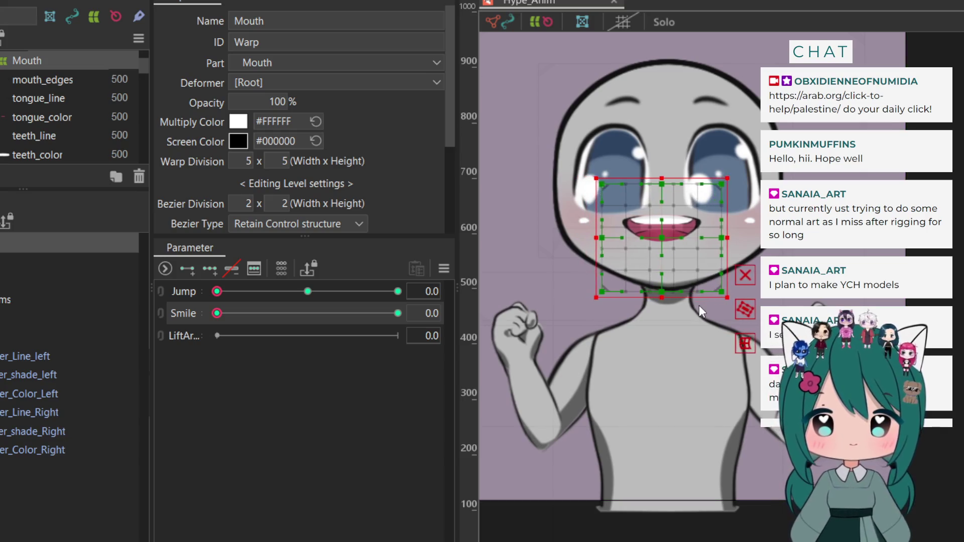
pyautogui.press('Down')
pyautogui.press('Down')
pyautogui.press('Down')
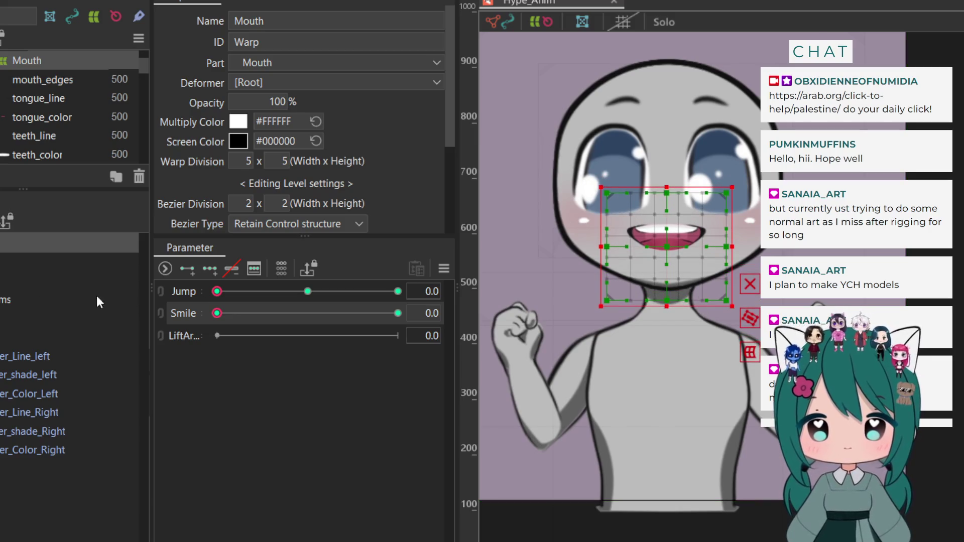
pyautogui.moveTo(217, 291); pyautogui.dragTo(314, 291)
pyautogui.moveTo(401, 300)
pyautogui.mouseDown()
pyautogui.moveTo(416, 300)
pyautogui.moveTo(231, 301)
pyautogui.moveTo(275, 323)
pyautogui.moveTo(309, 319)
pyautogui.mouseUp()
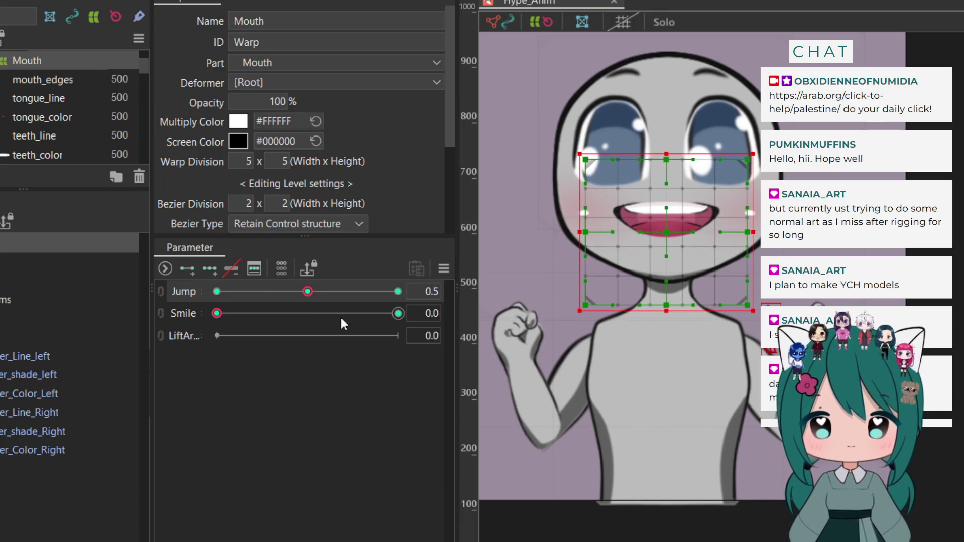
# Shrink the mouth warp box from its corner at Jump 0.5 and scrub to check
pyautogui.moveTo(753, 312); pyautogui.dragTo(750, 302)
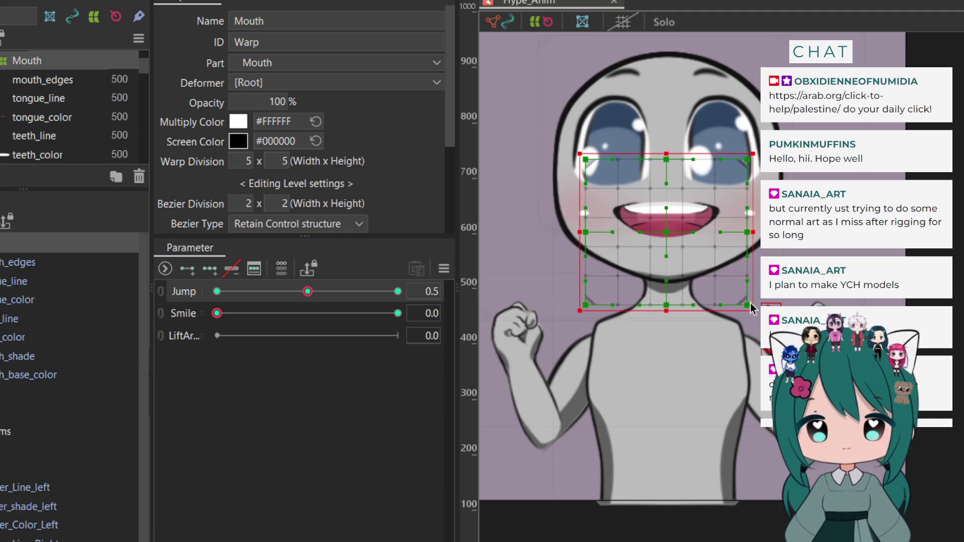
pyautogui.moveTo(750, 304); pyautogui.dragTo(751, 307)
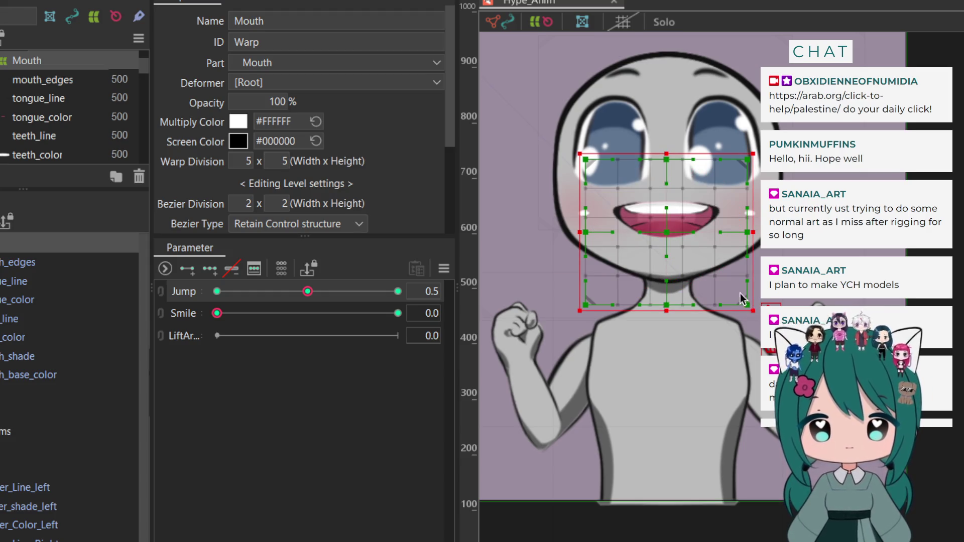
pyautogui.moveTo(746, 308); pyautogui.dragTo(737, 296)
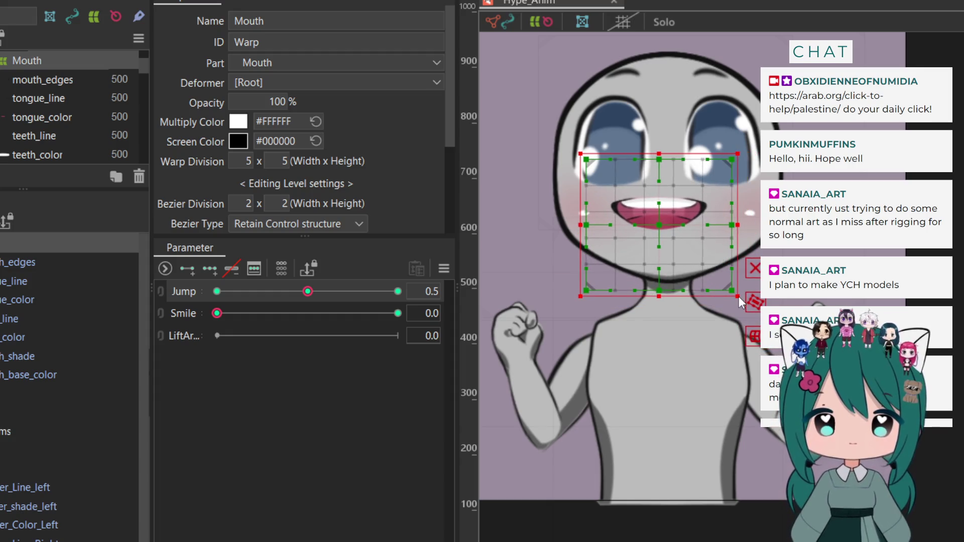
pyautogui.moveTo(307, 292)
pyautogui.mouseDown()
pyautogui.moveTo(158, 315)
pyautogui.moveTo(355, 314)
pyautogui.mouseUp()
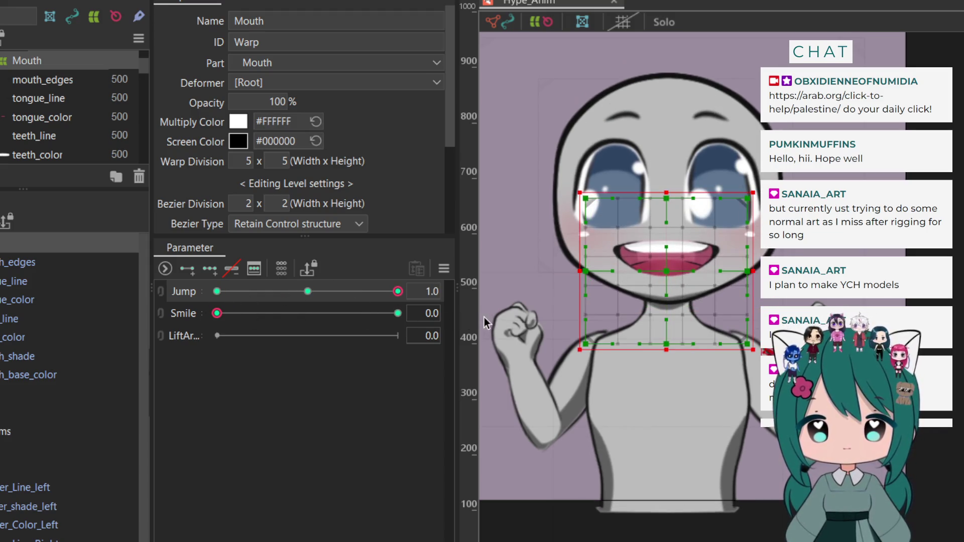
pyautogui.moveTo(299, 297); pyautogui.dragTo(247, 292)
# At Jump 1.0, shrink the mouth warp from its corner, nudge it right, and recheck the keys
pyautogui.moveTo(167, 303)
pyautogui.mouseDown()
pyautogui.moveTo(107, 319)
pyautogui.moveTo(475, 324)
pyautogui.mouseUp()
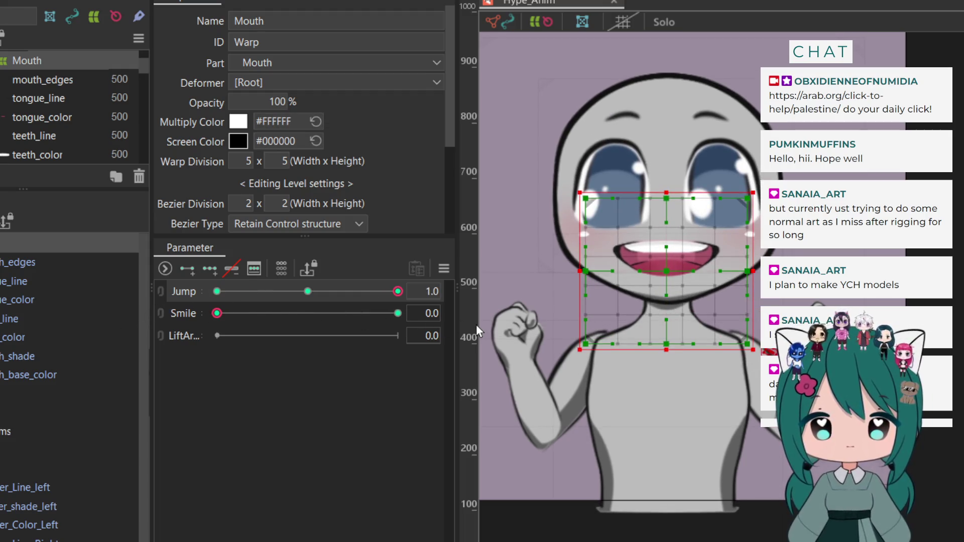
pyautogui.moveTo(754, 350); pyautogui.dragTo(744, 338)
pyautogui.press('Right')
pyautogui.press('Right')
pyautogui.press('Right')
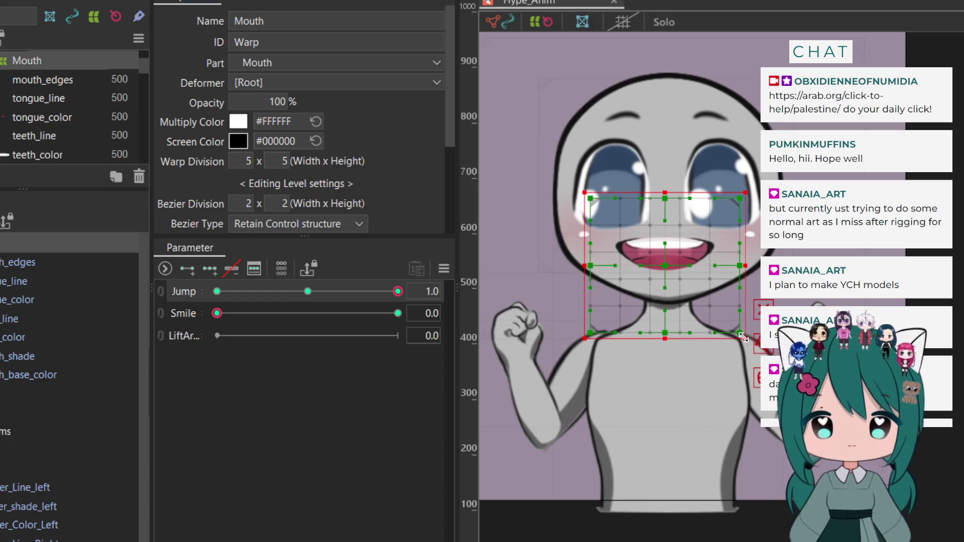
pyautogui.click(307, 291)
pyautogui.click(217, 291)
pyautogui.click(397, 291)
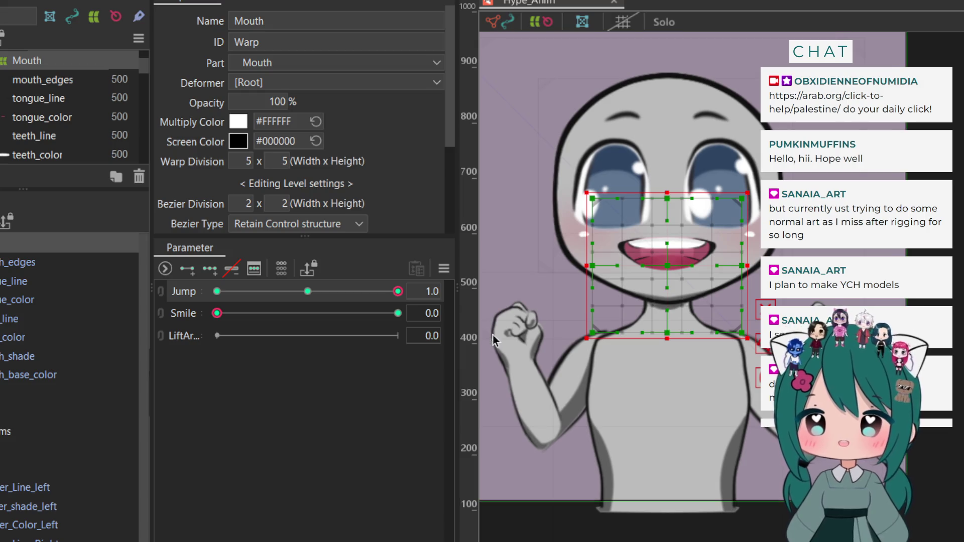
pyautogui.click(517, 431)
pyautogui.click(736, 253)
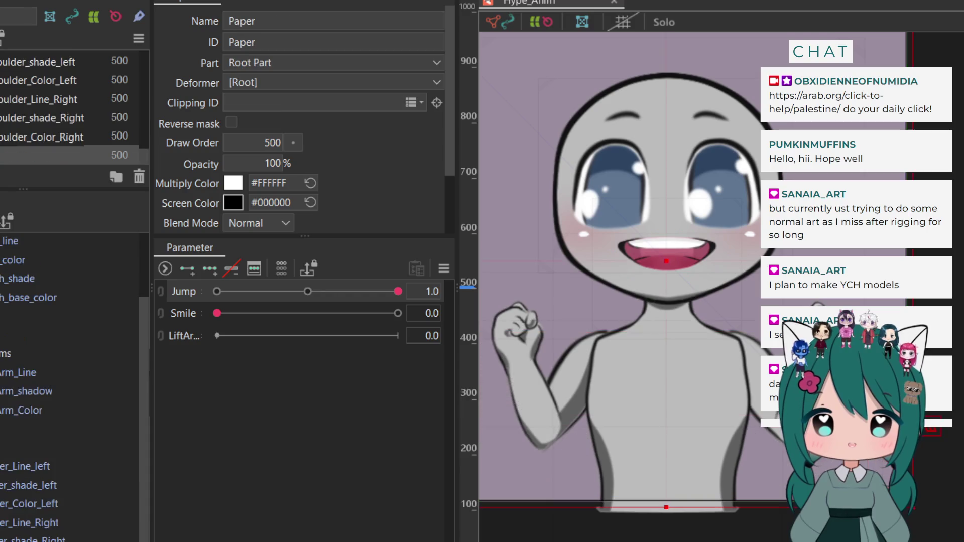
# Clear the selection and scrub Jump from 1.0 back to 0.0 to preview the motion
pyautogui.click(607, 307)
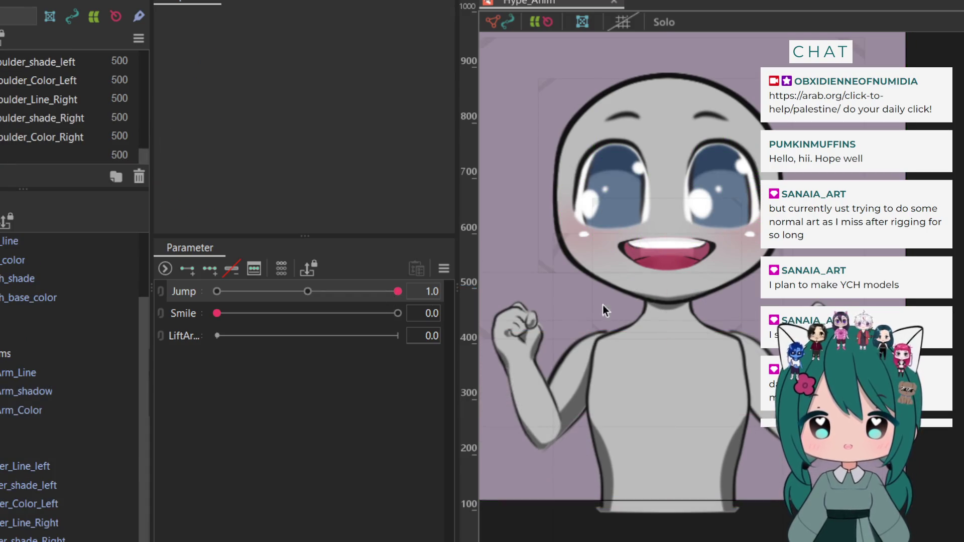
pyautogui.moveTo(396, 293); pyautogui.dragTo(389, 291)
pyautogui.moveTo(316, 294)
pyautogui.mouseDown()
pyautogui.moveTo(176, 298)
pyautogui.moveTo(415, 302)
pyautogui.moveTo(174, 305)
pyautogui.moveTo(401, 314)
pyautogui.moveTo(340, 317)
pyautogui.moveTo(198, 318)
pyautogui.moveTo(334, 292)
pyautogui.moveTo(477, 300)
pyautogui.mouseUp()
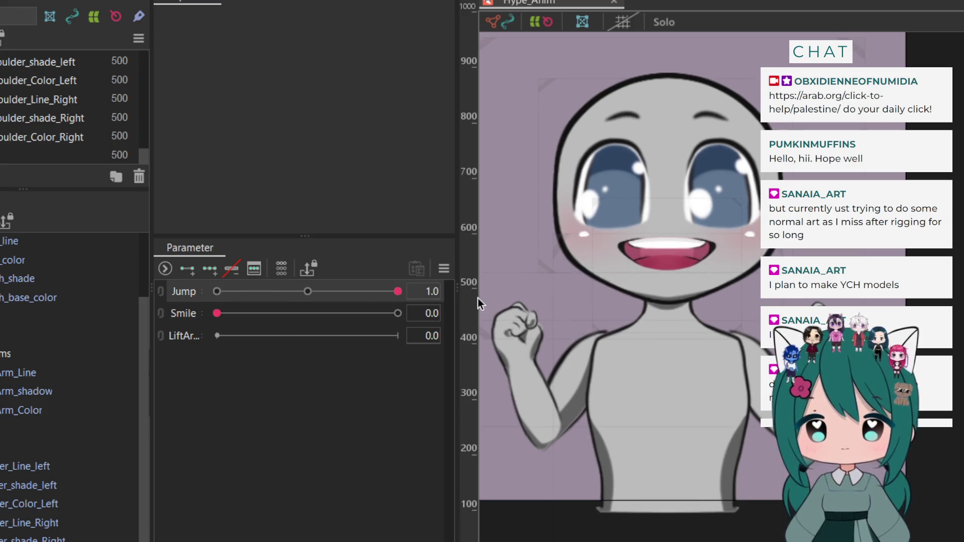
pyautogui.moveTo(339, 301); pyautogui.dragTo(211, 306)
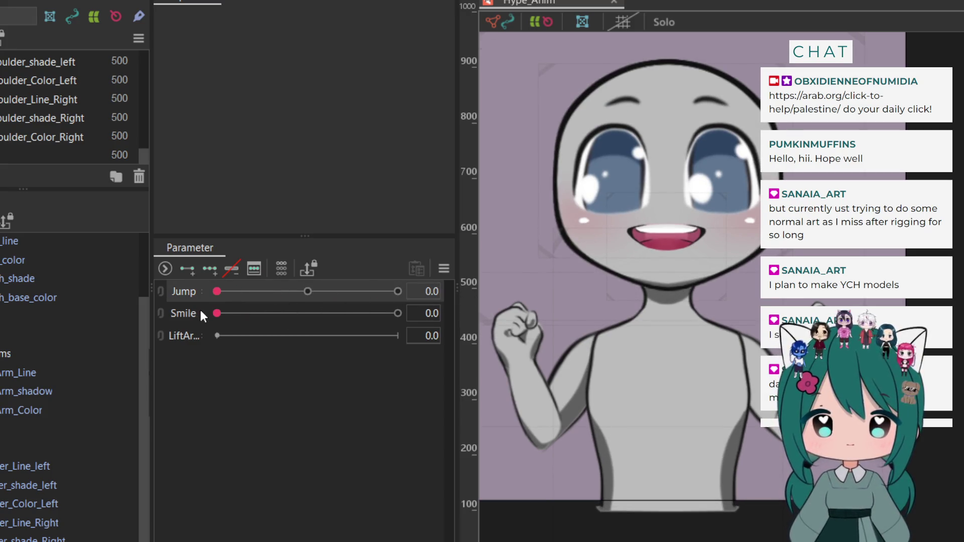
pyautogui.scroll(3, 91, 351)
pyautogui.scroll(1, 92, 353)
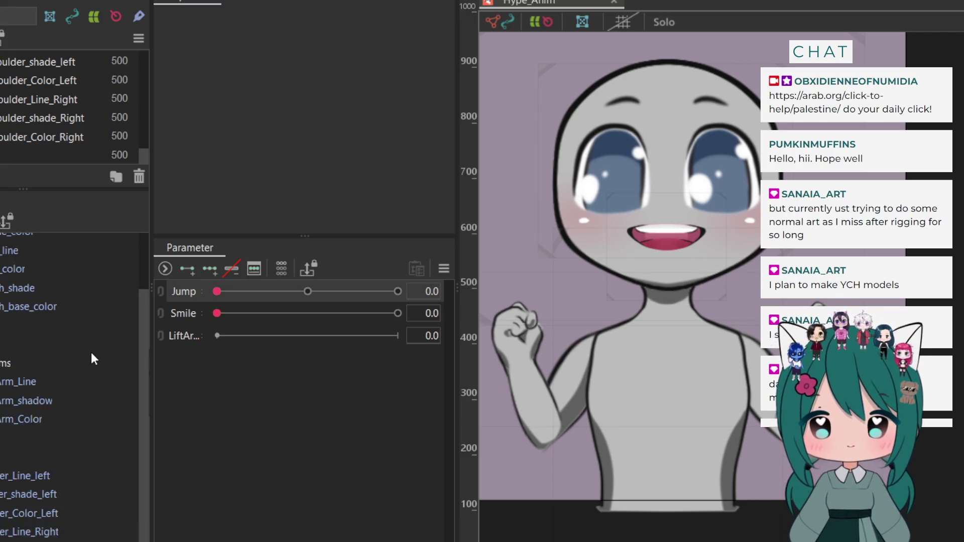
pyautogui.scroll(-3, 60, 334)
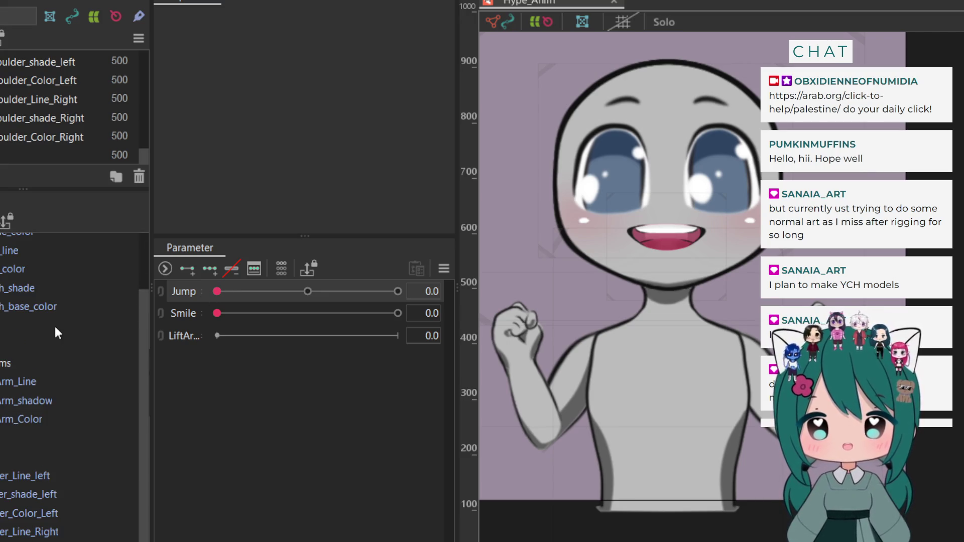
pyautogui.scroll(3, 55, 331)
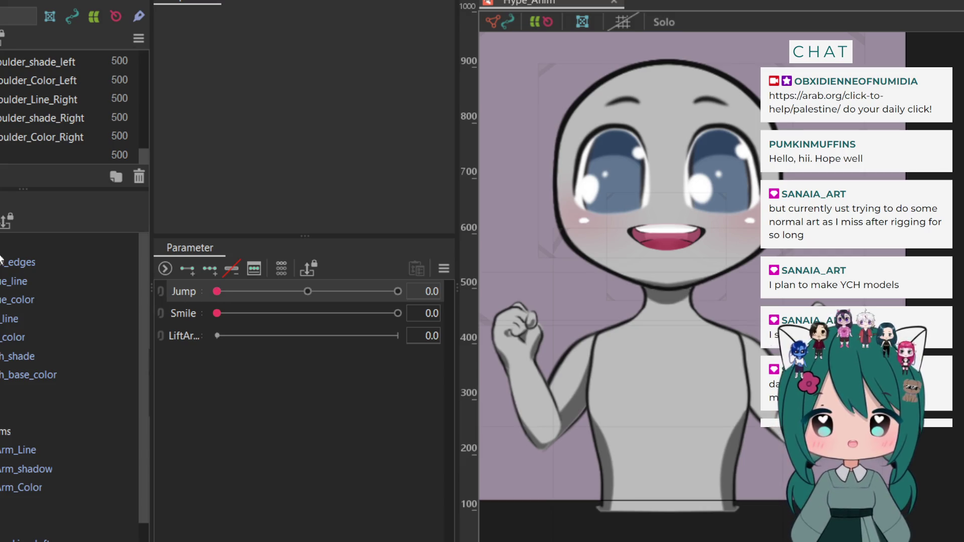
pyautogui.scroll(-6, 119, 326)
pyautogui.click(217, 313)
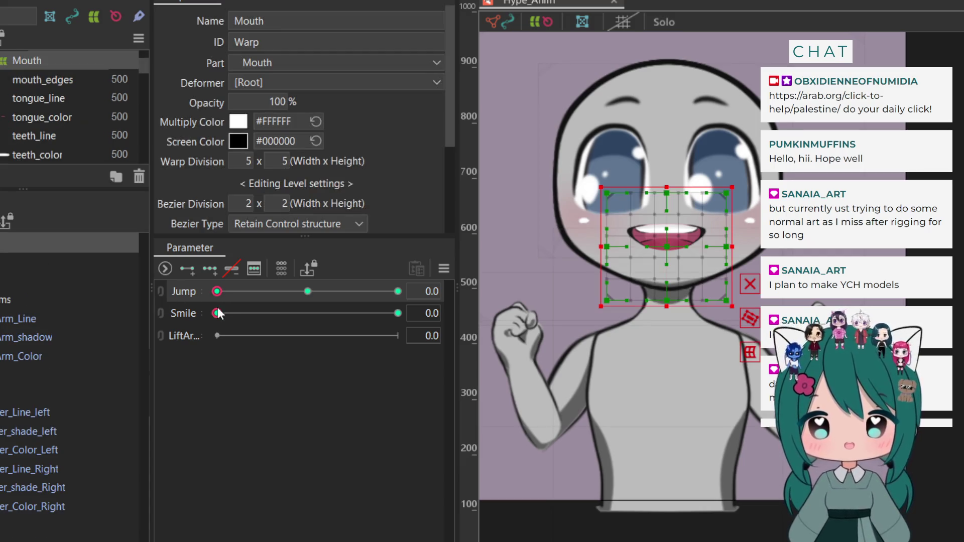
# Test Smile at full and back to 0.0, then delete the Smile parameter
pyautogui.moveTo(217, 313); pyautogui.dragTo(395, 315)
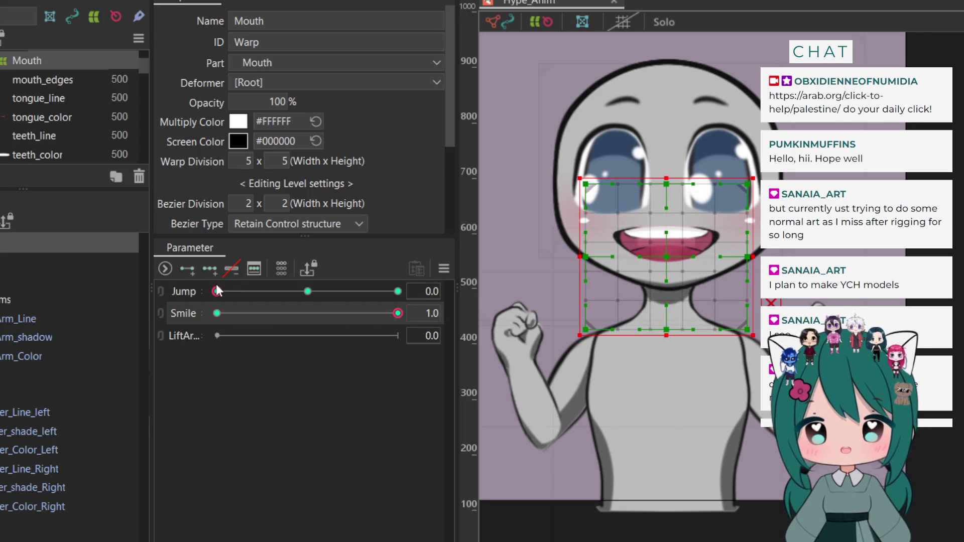
pyautogui.moveTo(218, 292)
pyautogui.mouseDown()
pyautogui.moveTo(463, 303)
pyautogui.moveTo(177, 311)
pyautogui.mouseUp()
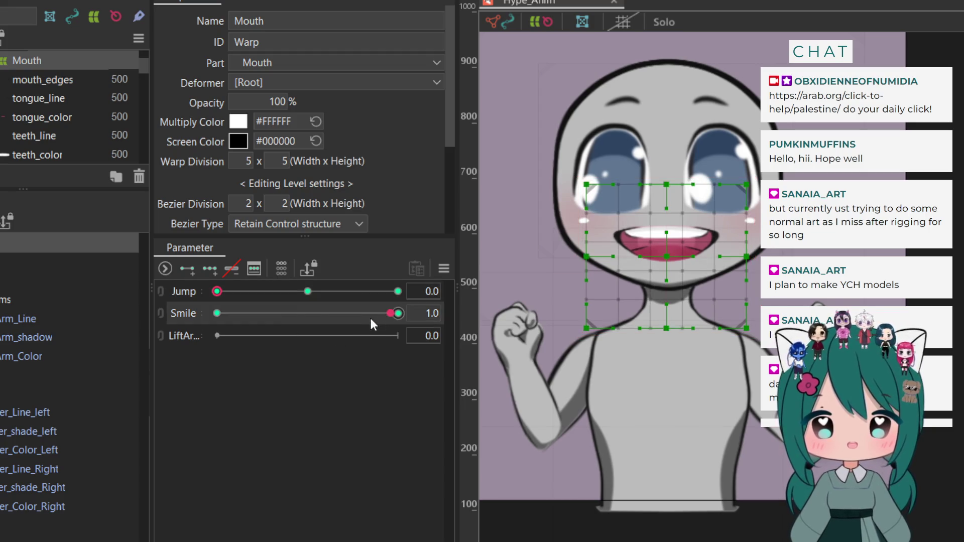
pyautogui.moveTo(369, 315); pyautogui.dragTo(143, 324)
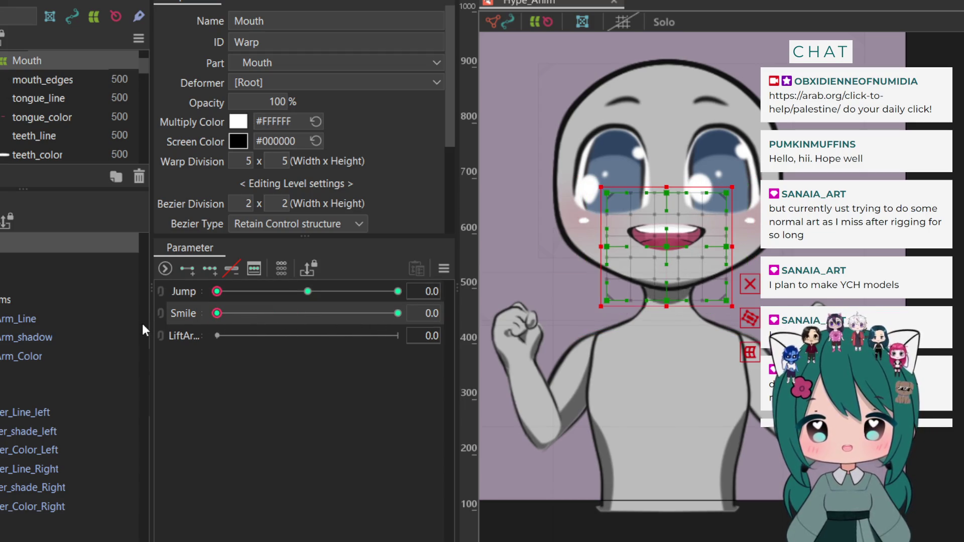
pyautogui.moveTo(217, 291)
pyautogui.mouseDown()
pyautogui.moveTo(411, 295)
pyautogui.moveTo(151, 307)
pyautogui.mouseUp()
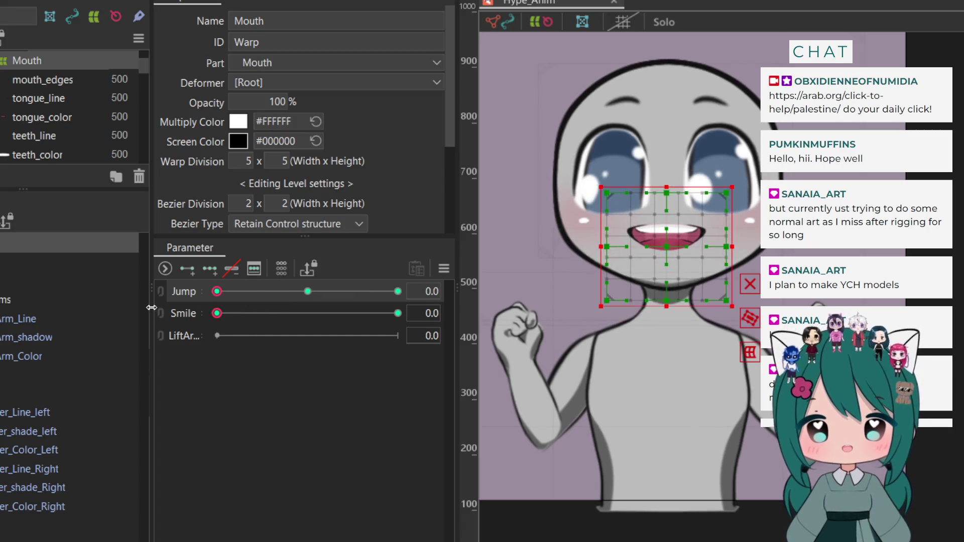
pyautogui.click(190, 312)
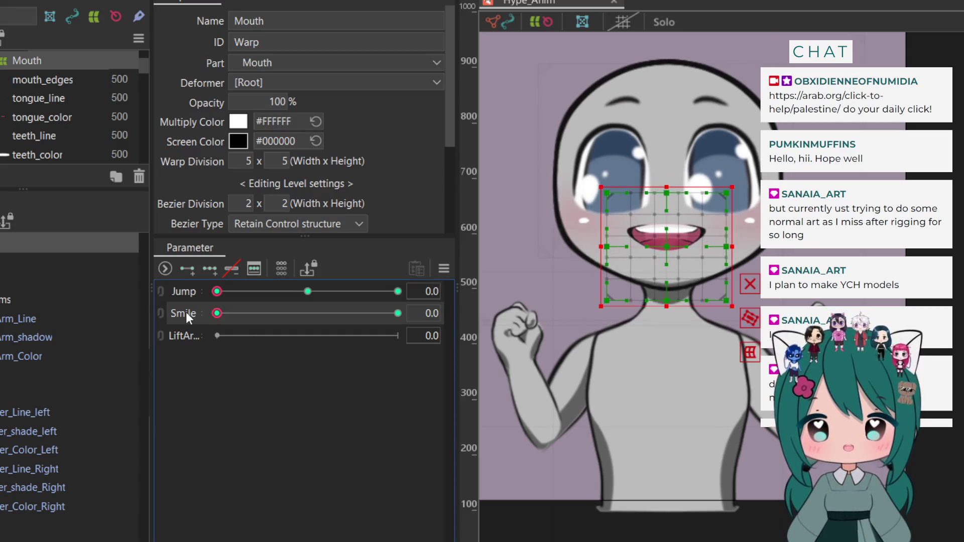
pyautogui.press('Delete')
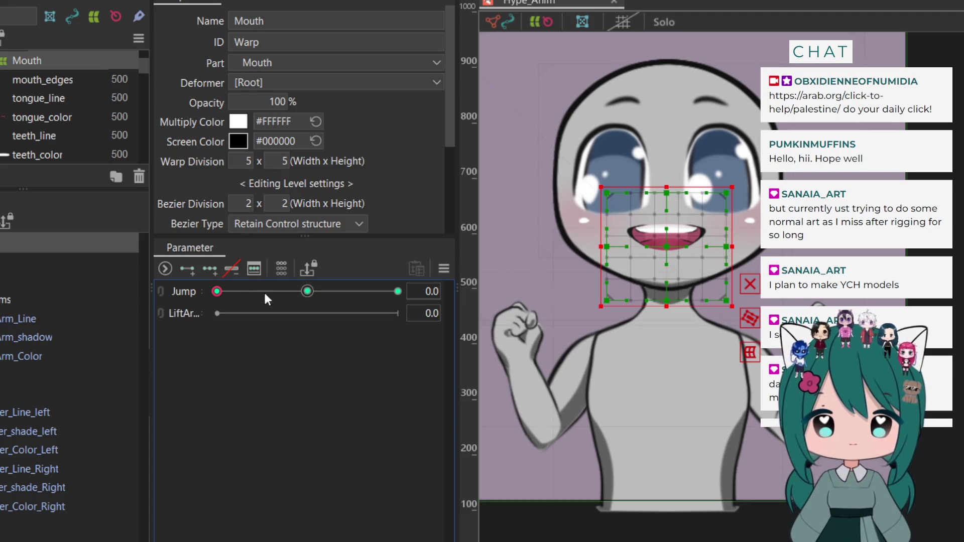
# Add three LiftArm keys to the mouth warp and set LiftArm to 0.5
pyautogui.moveTo(281, 291)
pyautogui.mouseDown()
pyautogui.moveTo(433, 290)
pyautogui.moveTo(175, 296)
pyautogui.moveTo(435, 295)
pyautogui.moveTo(163, 294)
pyautogui.mouseUp()
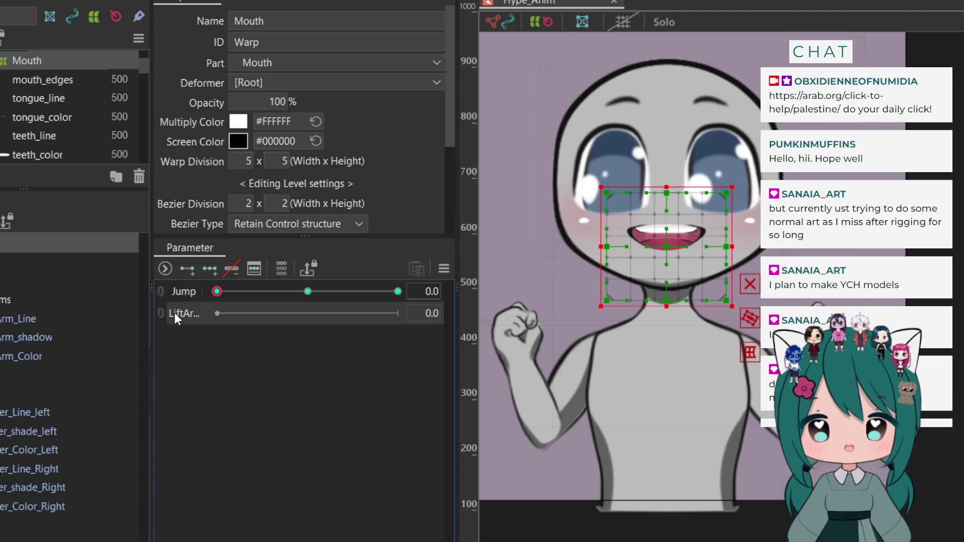
pyautogui.click(208, 271)
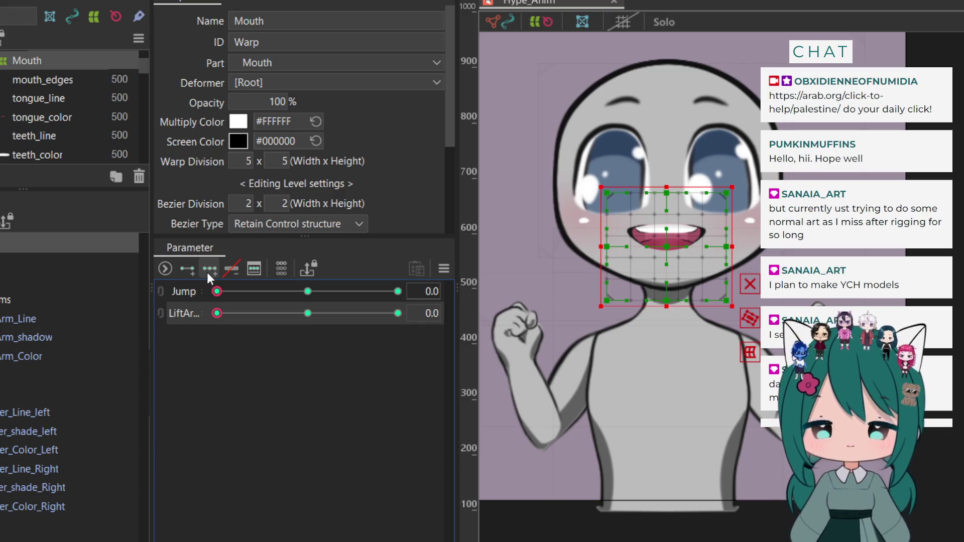
pyautogui.moveTo(217, 316); pyautogui.dragTo(309, 316)
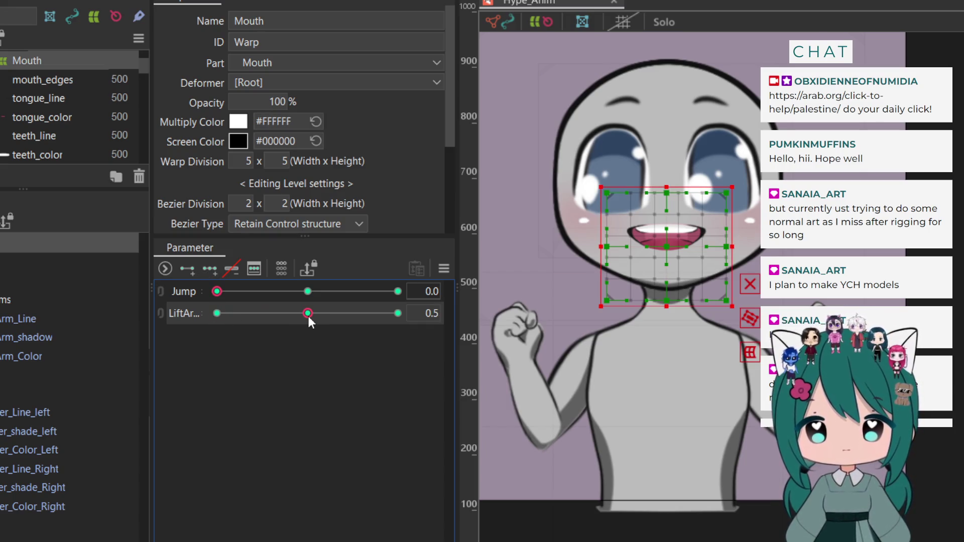
pyautogui.click(15, 155)
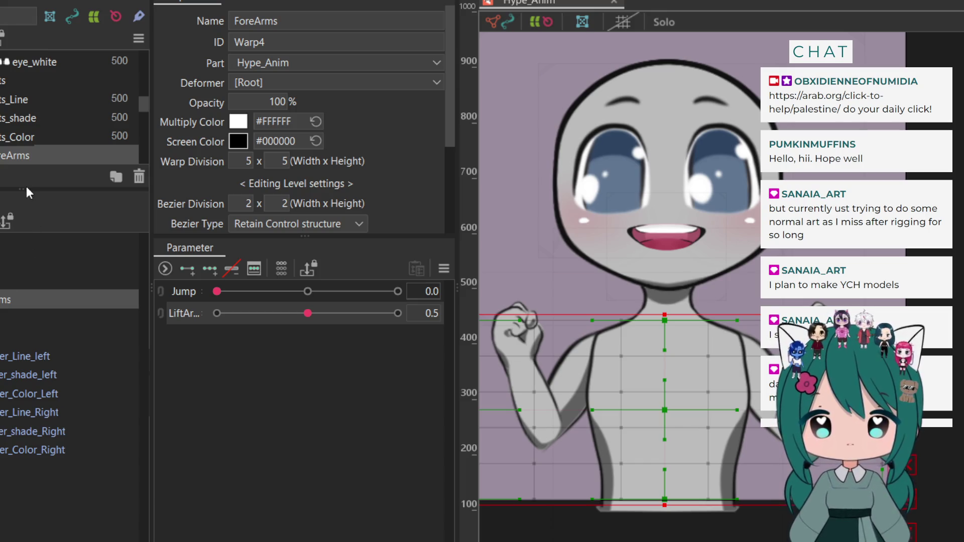
# Expand the layer list and select the three left-shoulder layers
pyautogui.moveTo(22, 196); pyautogui.dragTo(26, 374)
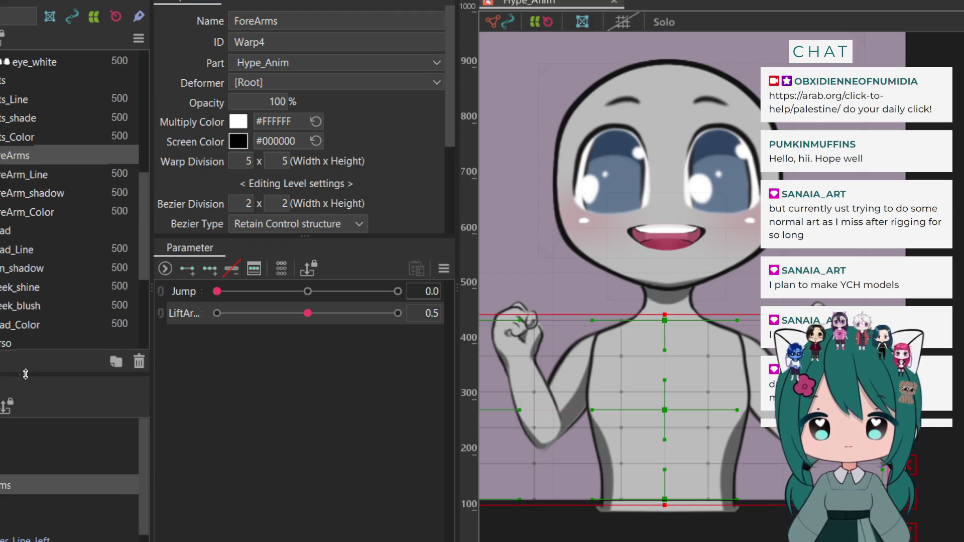
pyautogui.scroll(-4, 1, 245)
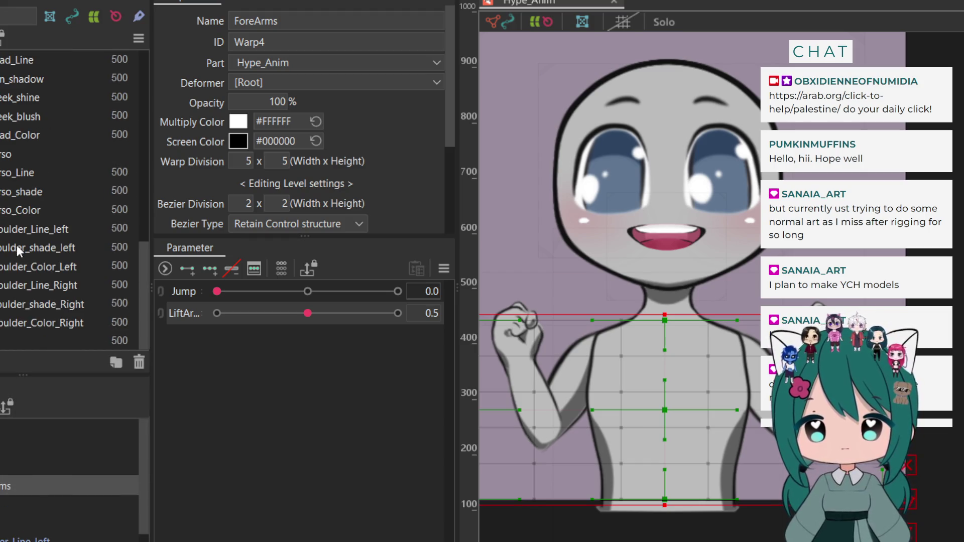
pyautogui.click(19, 230)
pyautogui.keyDown('ctrl'); pyautogui.click(21, 246); pyautogui.keyUp('ctrl')
pyautogui.keyDown('ctrl'); pyautogui.click(20, 261); pyautogui.keyUp('ctrl')
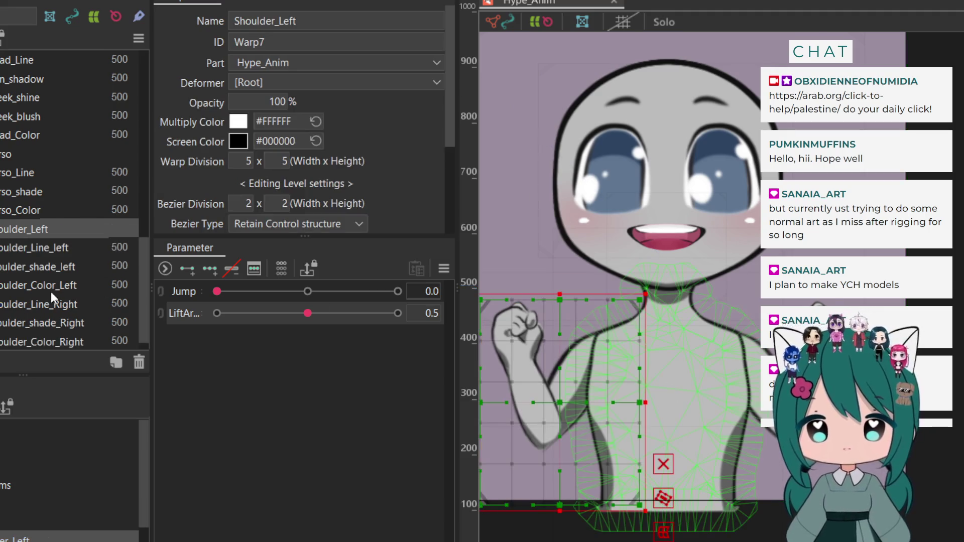
# Select the three right-shoulder layers and wrap them in a new Shoulder_Right warp deformer
pyautogui.scroll(1, 70, 200)
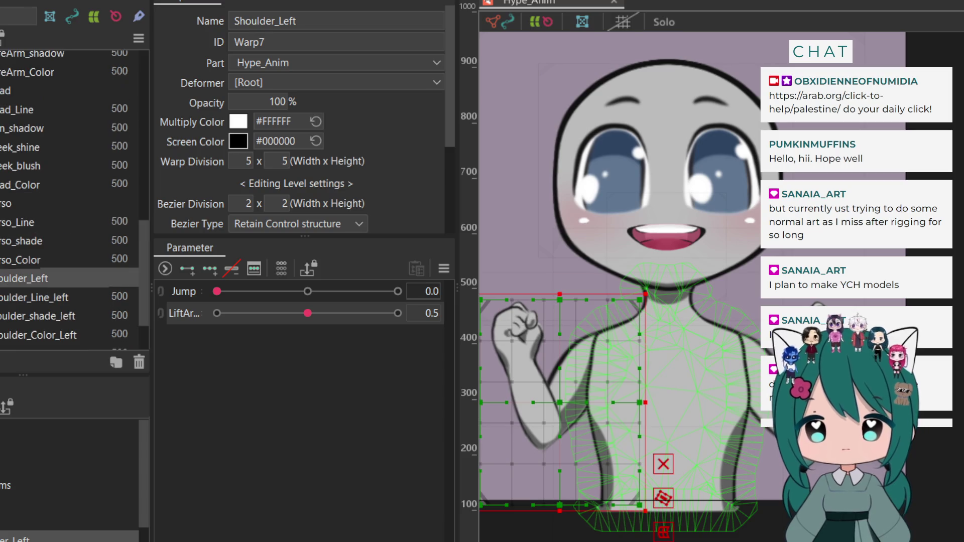
pyautogui.scroll(-1, 22, 317)
pyautogui.click(32, 285)
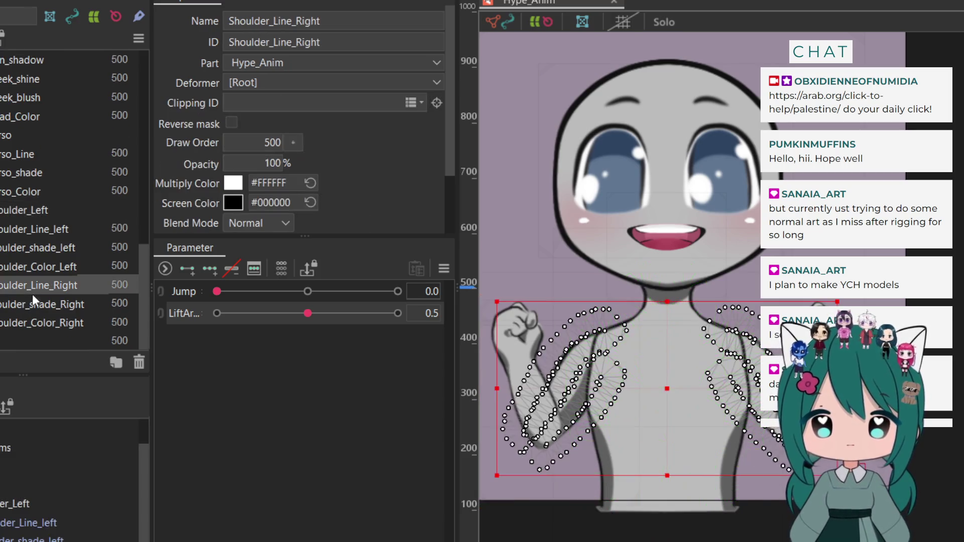
pyautogui.keyDown('ctrl'); pyautogui.click(32, 304); pyautogui.keyUp('ctrl')
pyautogui.keyDown('ctrl'); pyautogui.click(32, 321); pyautogui.keyUp('ctrl')
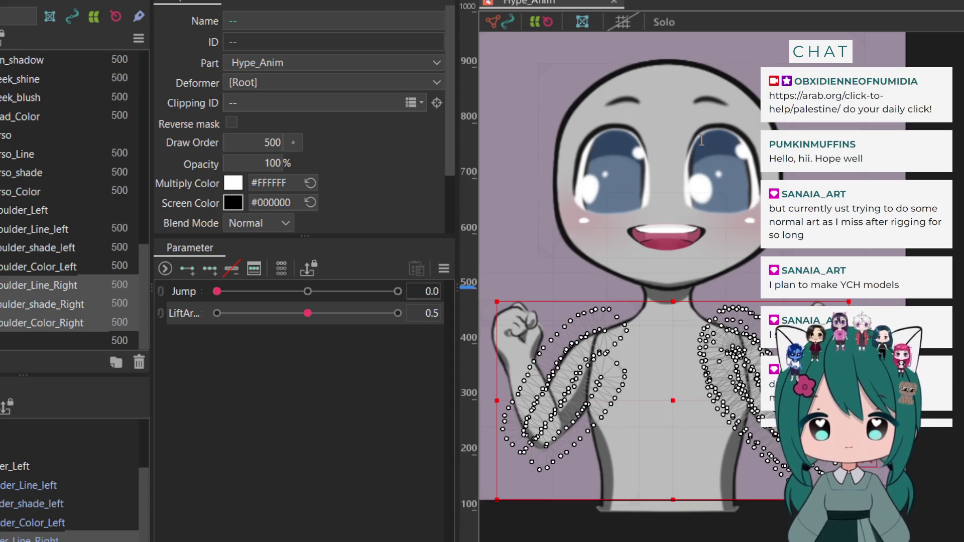
pyautogui.click(657, 399)
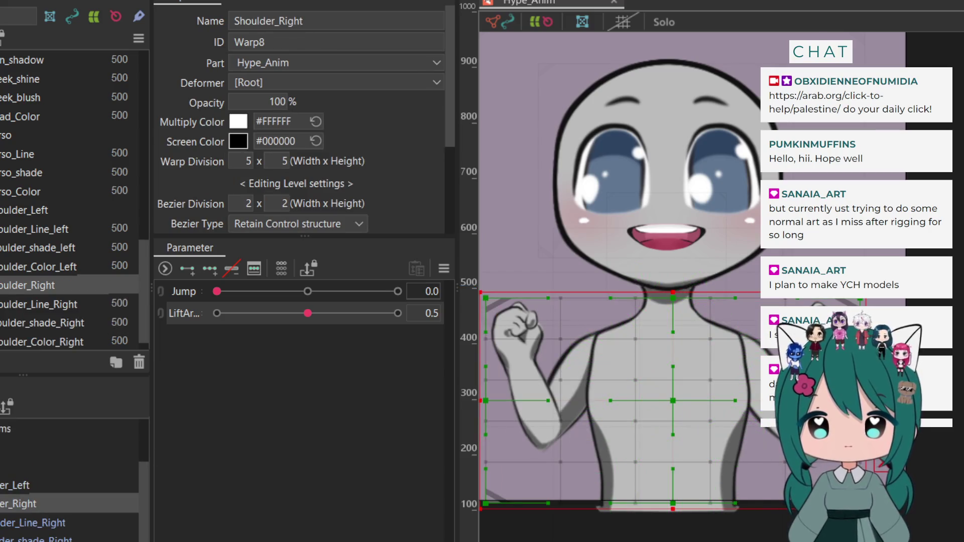
pyautogui.scroll(3, 70, 476)
pyautogui.click(26, 210)
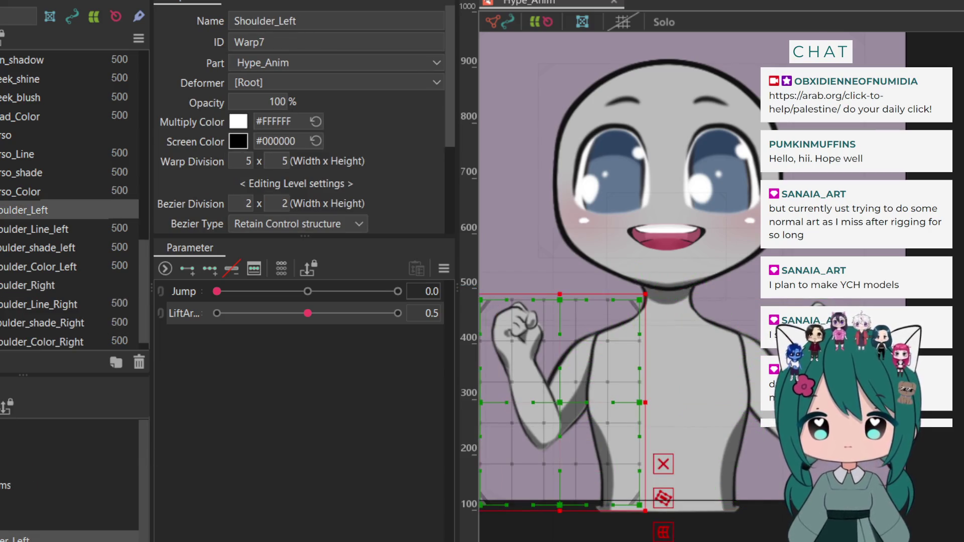
# Add three LiftArm keys to the Shoulder_Left warp and preview Jump at its middle
pyautogui.click(210, 268)
pyautogui.moveTo(306, 313)
pyautogui.mouseDown()
pyautogui.moveTo(186, 325)
pyautogui.moveTo(310, 323)
pyautogui.mouseUp()
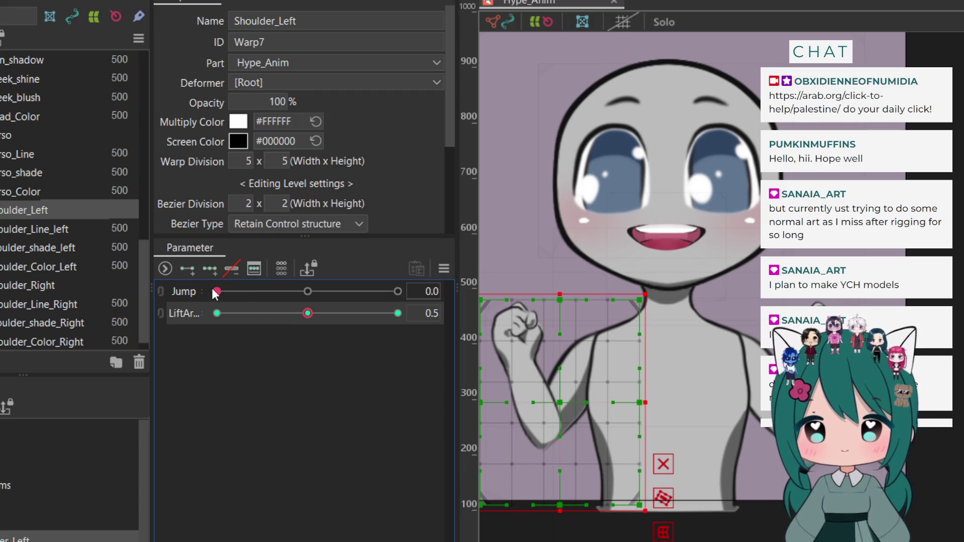
pyautogui.moveTo(213, 292)
pyautogui.mouseDown()
pyautogui.moveTo(309, 297)
pyautogui.moveTo(201, 306)
pyautogui.mouseUp()
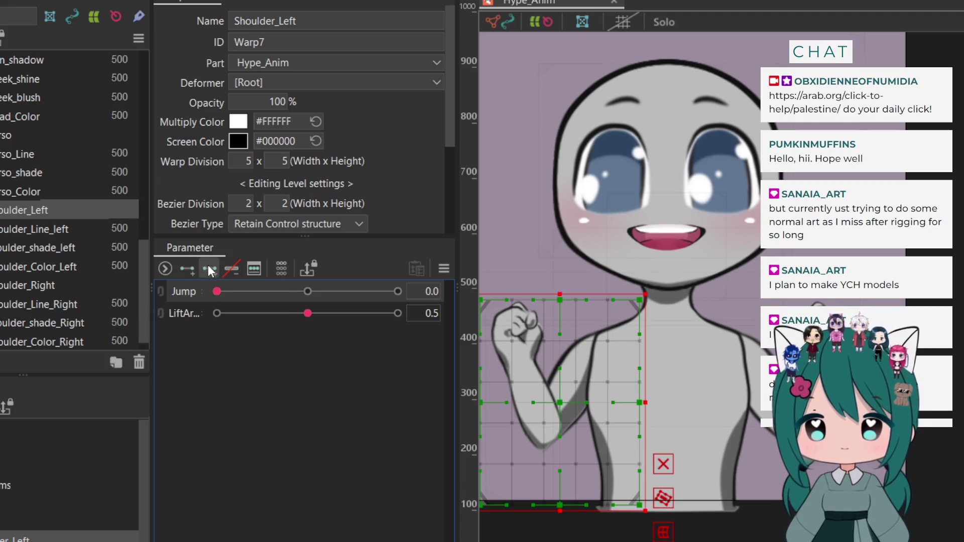
# Add three Jump keys to Shoulder_Left, scrub Jump to 0.5 and back, then draw a shoulder rotation deformer
pyautogui.click(216, 291)
pyautogui.moveTo(216, 295)
pyautogui.mouseDown()
pyautogui.moveTo(281, 298)
pyautogui.moveTo(314, 306)
pyautogui.moveTo(308, 313)
pyautogui.mouseUp()
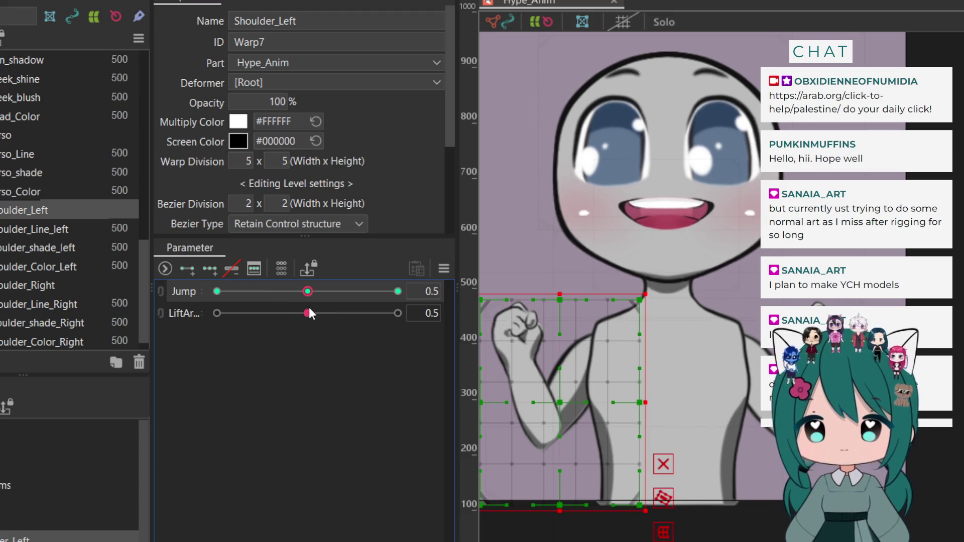
pyautogui.scroll(-2, 712, 283)
pyautogui.scroll(4, 713, 282)
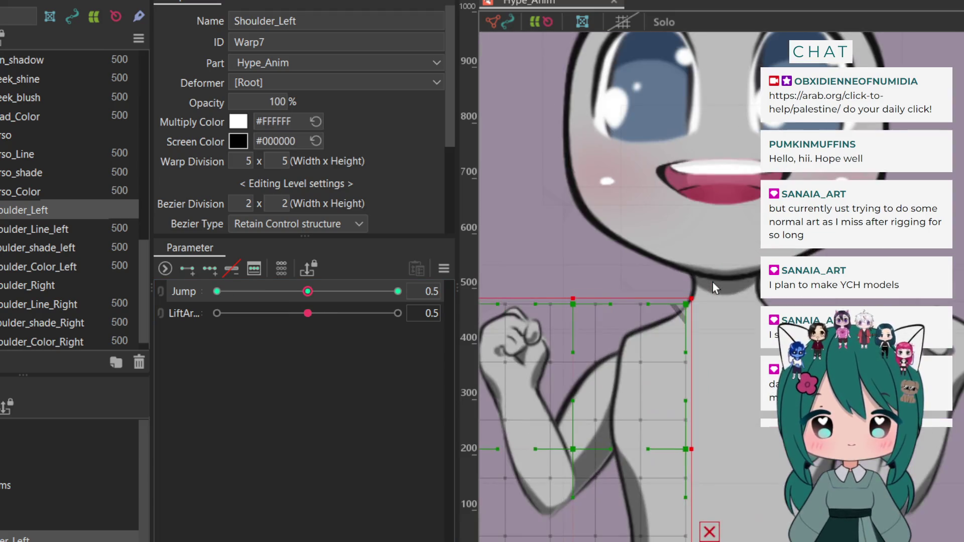
pyautogui.scroll(-2, 712, 282)
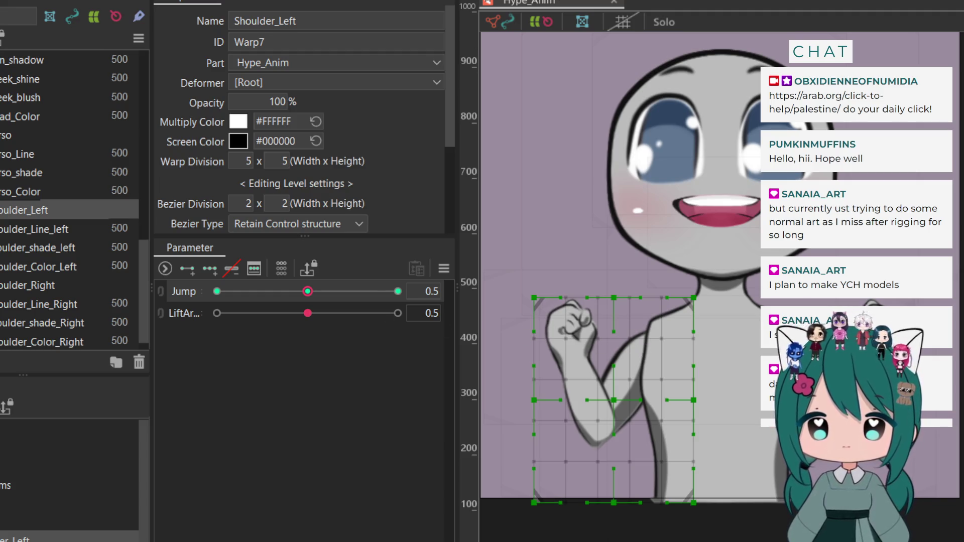
pyautogui.moveTo(308, 291); pyautogui.dragTo(212, 289)
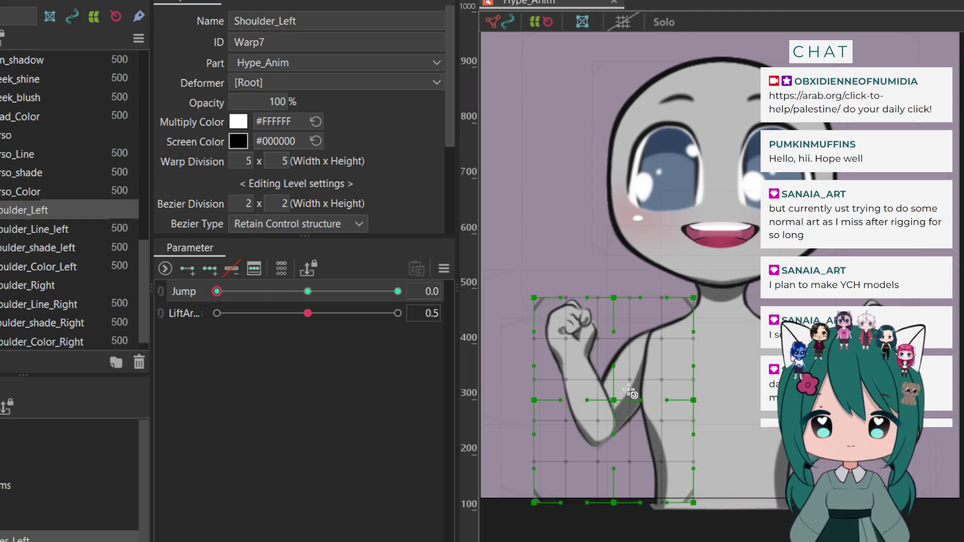
pyautogui.click(650, 354)
pyautogui.moveTo(650, 354); pyautogui.dragTo(602, 418)
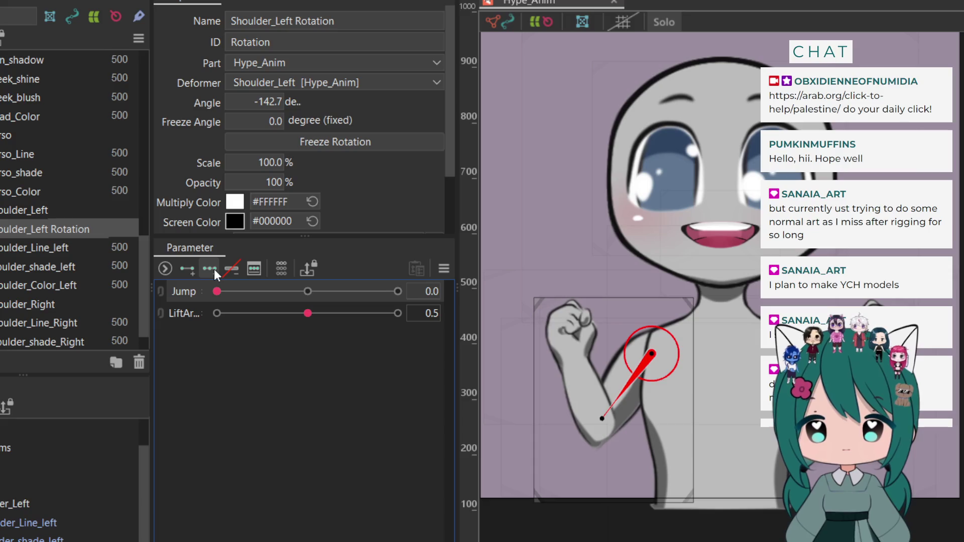
# Reorder Shoulder_Left Rotation and the Shoulder_Left warp in the hierarchy and test-rotate the arm
pyautogui.moveTo(34, 226); pyautogui.dragTo(46, 207)
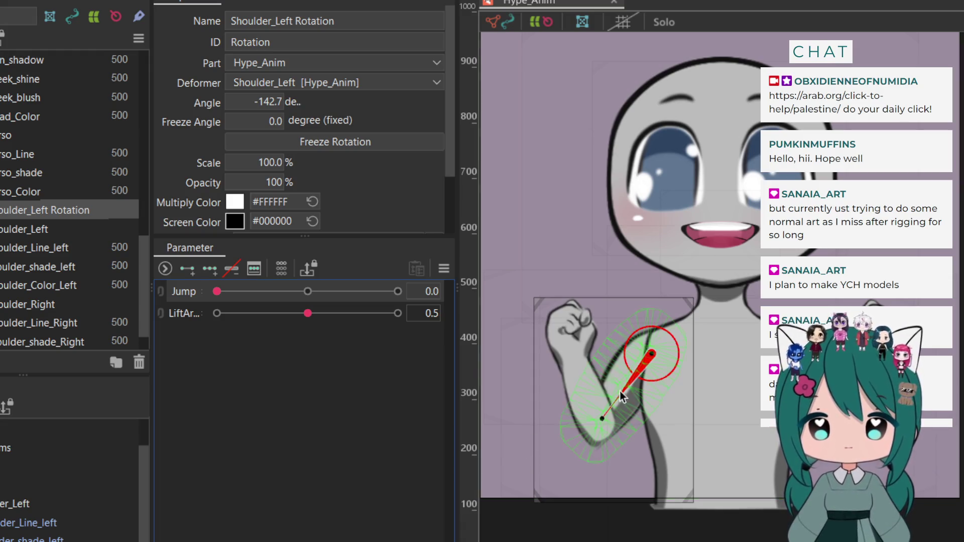
pyautogui.moveTo(602, 418)
pyautogui.mouseDown()
pyautogui.moveTo(593, 405)
pyautogui.moveTo(599, 417)
pyautogui.mouseUp()
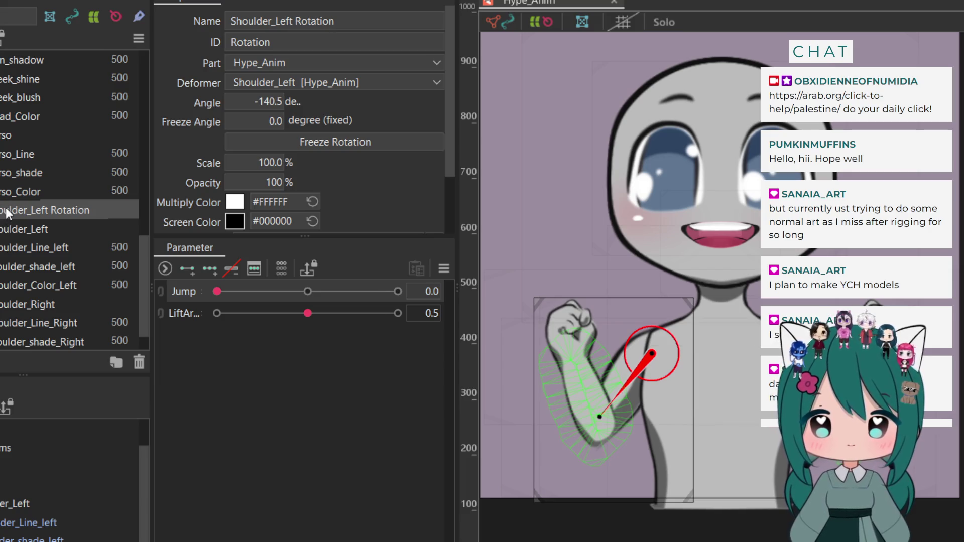
pyautogui.doubleClick(2, 229)
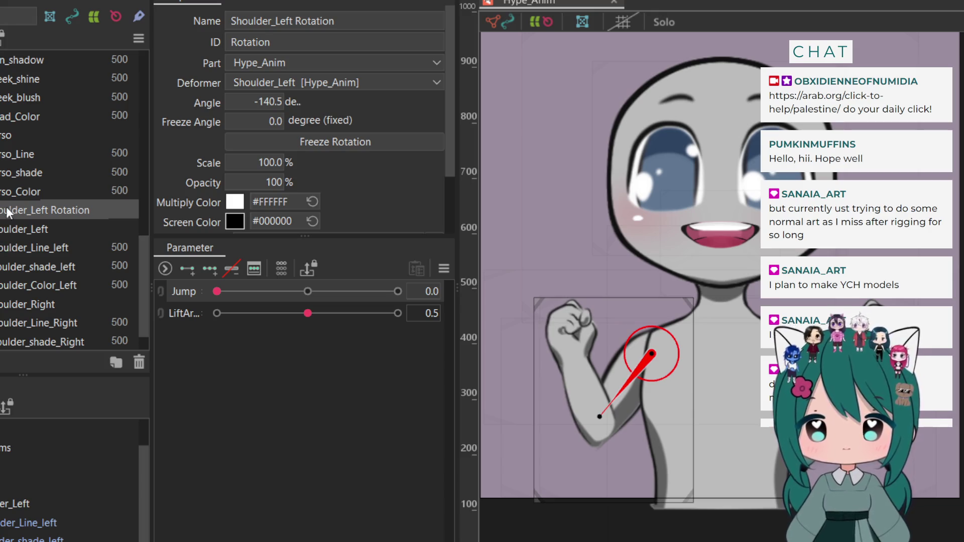
pyautogui.moveTo(7, 230); pyautogui.dragTo(9, 203)
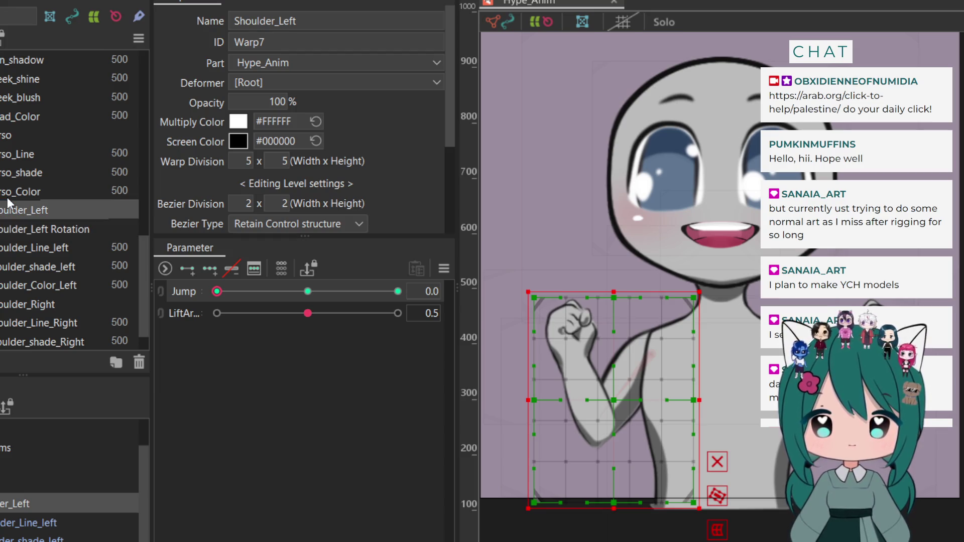
pyautogui.click(10, 230)
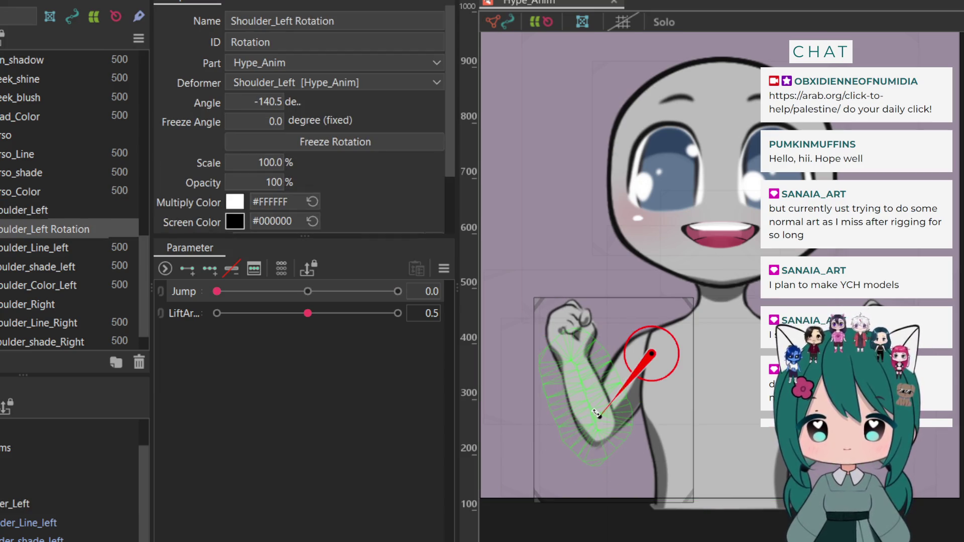
pyautogui.moveTo(598, 413)
pyautogui.mouseDown()
pyautogui.moveTo(586, 399)
pyautogui.moveTo(601, 418)
pyautogui.mouseUp()
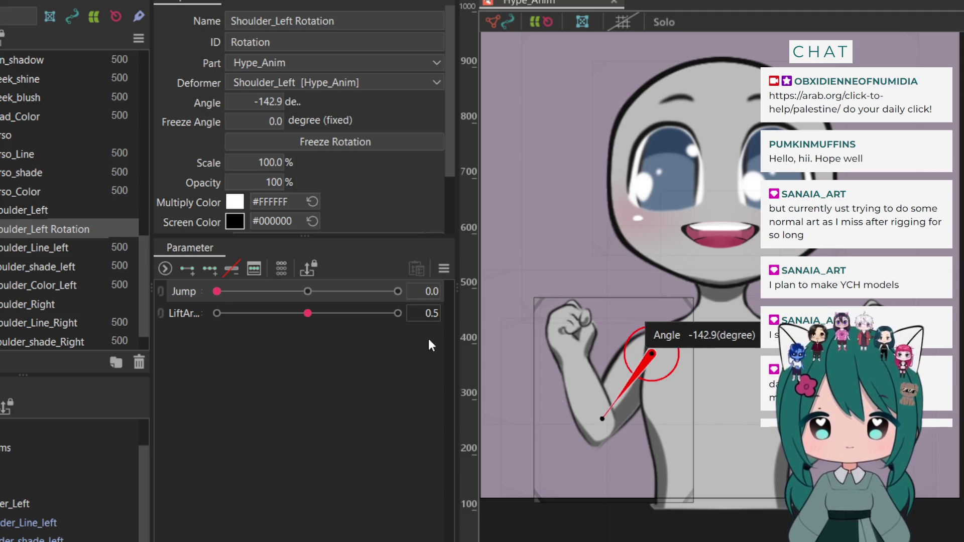
# Add three Jump keys to the rotation deformer and angle the arm at the Jump 0.5 key
pyautogui.click(207, 270)
pyautogui.moveTo(217, 292); pyautogui.dragTo(258, 291)
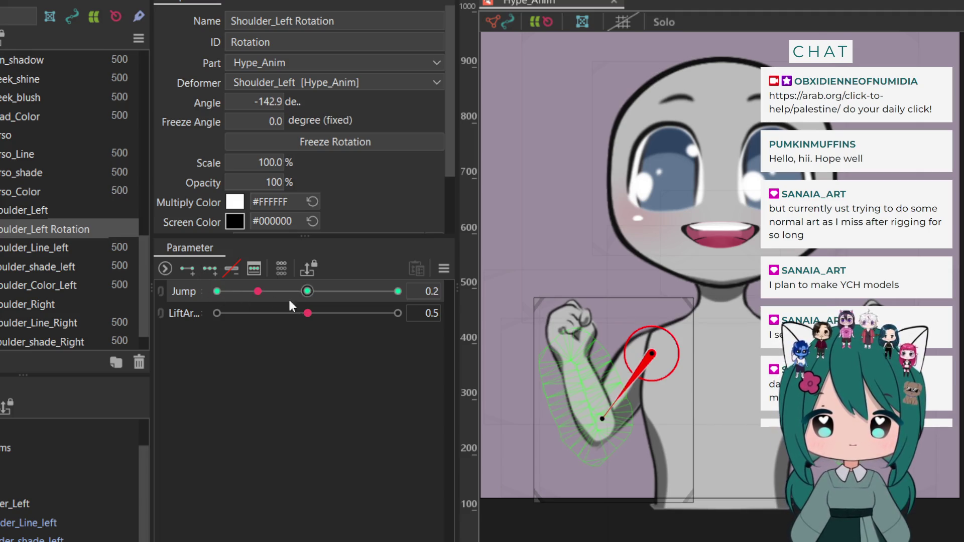
pyautogui.click(308, 291)
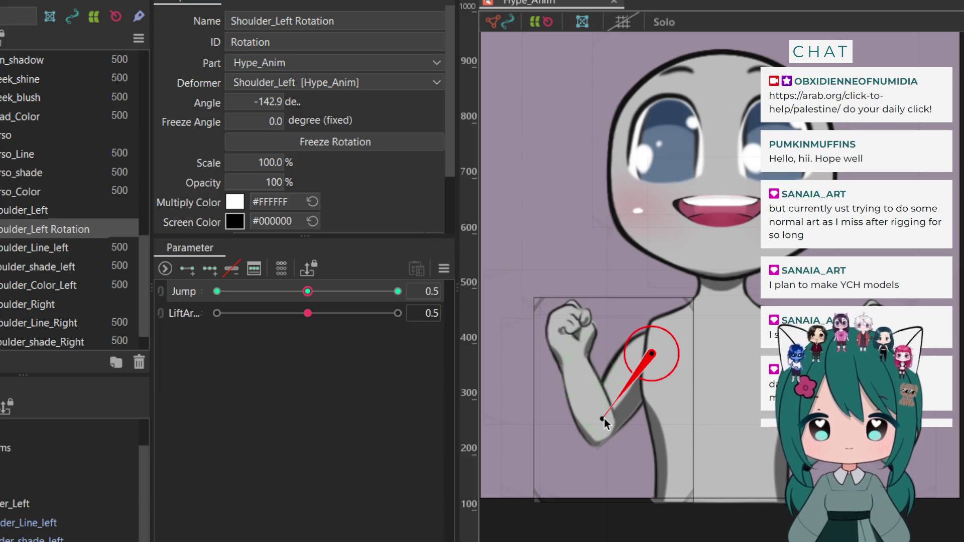
pyautogui.moveTo(604, 423)
pyautogui.mouseDown()
pyautogui.moveTo(613, 410)
pyautogui.moveTo(601, 417)
pyautogui.mouseUp()
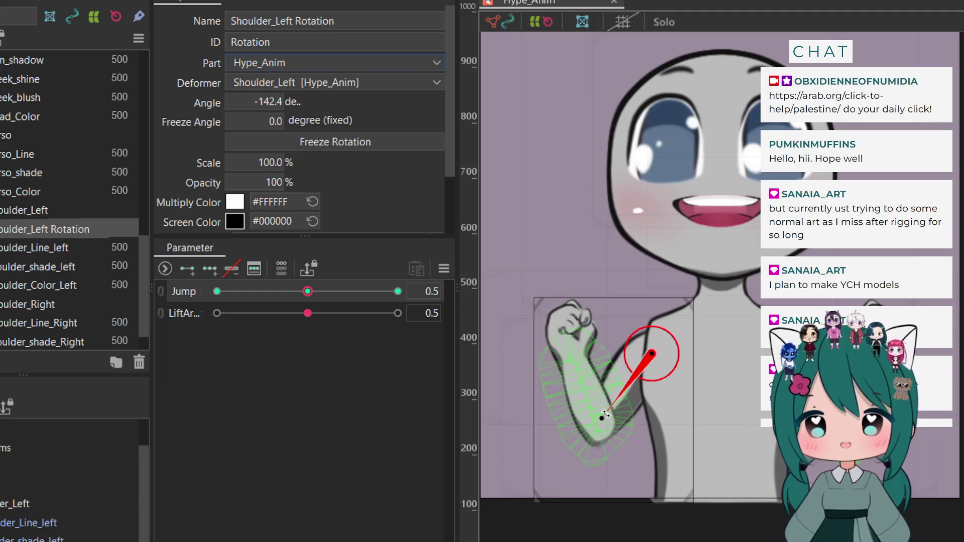
pyautogui.moveTo(601, 419)
pyautogui.moveTo(601, 419); pyautogui.dragTo(604, 418)
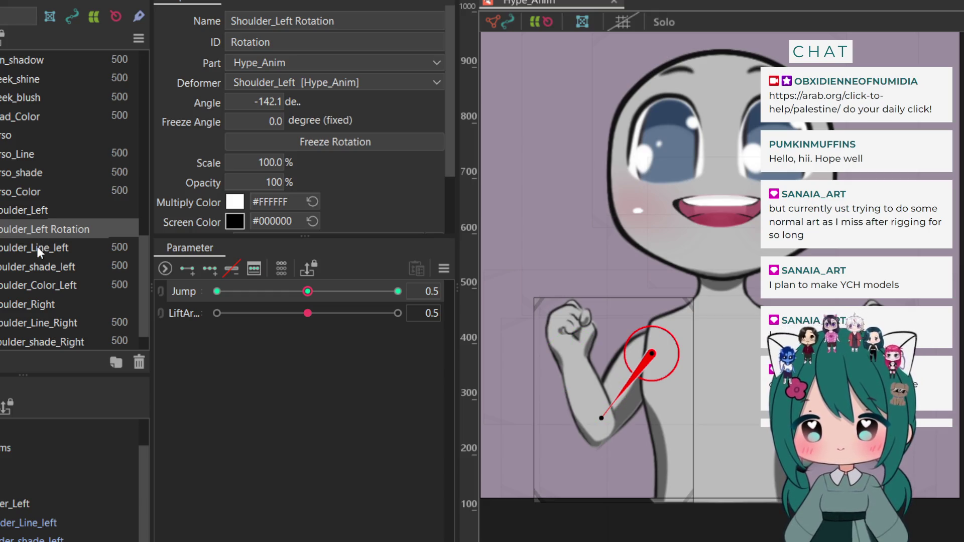
# Parent Shoulder_Line_left, shoulder_shade_left and Shoulder_Color_Left under Shoulder_Left Rotation and test it
pyautogui.moveTo(49, 246); pyautogui.dragTo(49, 230)
pyautogui.moveTo(45, 267)
pyautogui.mouseDown()
pyautogui.moveTo(55, 269)
pyautogui.moveTo(49, 228)
pyautogui.mouseUp()
pyautogui.moveTo(49, 283); pyautogui.dragTo(47, 227)
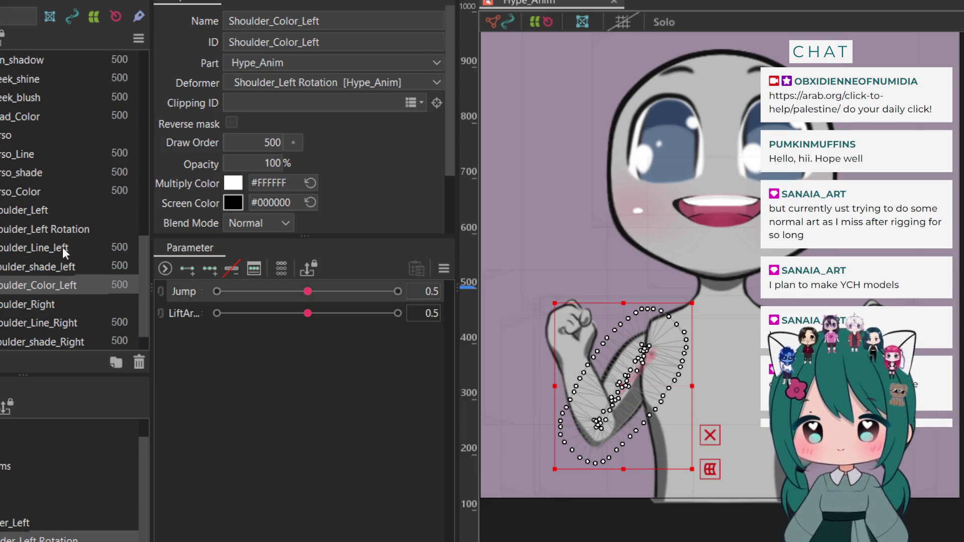
pyautogui.click(24, 229)
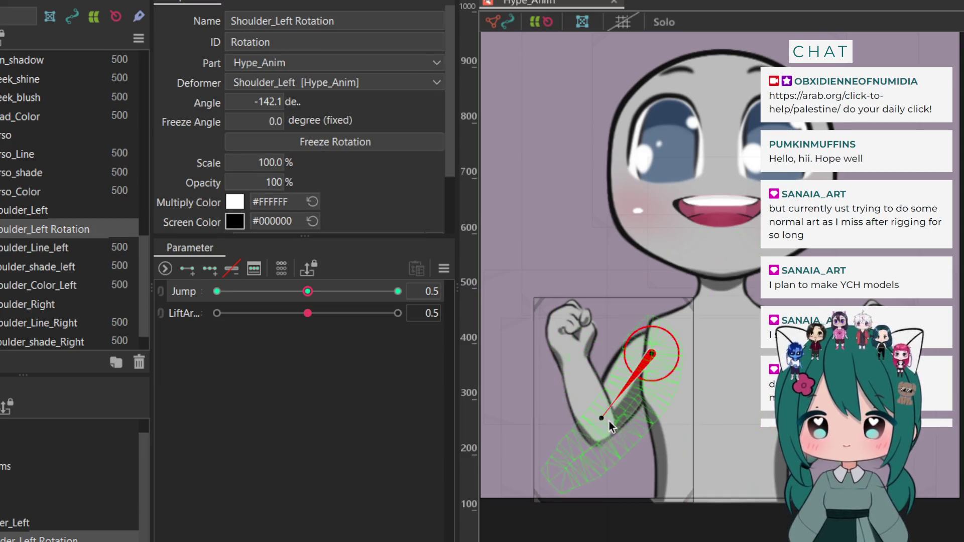
pyautogui.moveTo(600, 416)
pyautogui.mouseDown()
pyautogui.moveTo(606, 423)
pyautogui.moveTo(585, 403)
pyautogui.moveTo(533, 300)
pyautogui.moveTo(571, 380)
pyautogui.moveTo(623, 436)
pyautogui.moveTo(583, 428)
pyautogui.mouseUp()
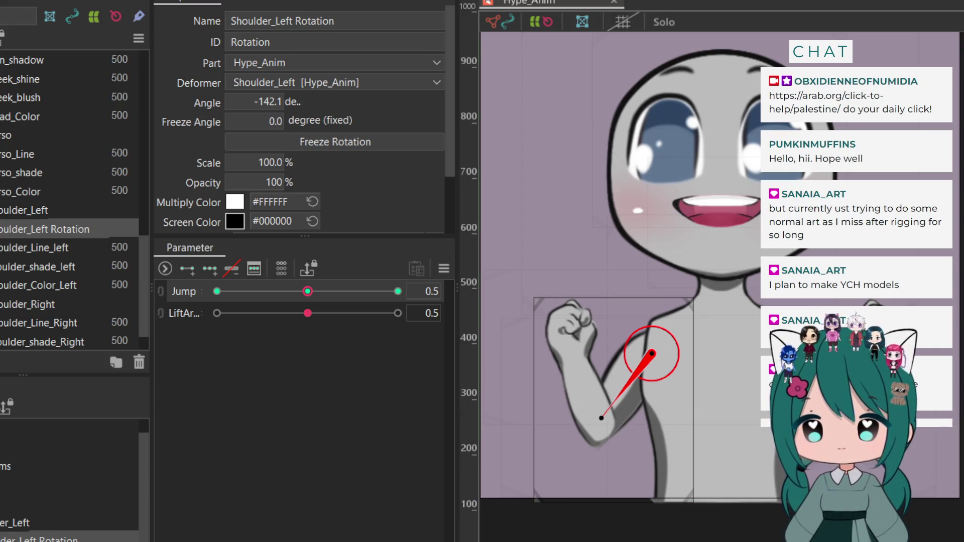
pyautogui.click(16, 322)
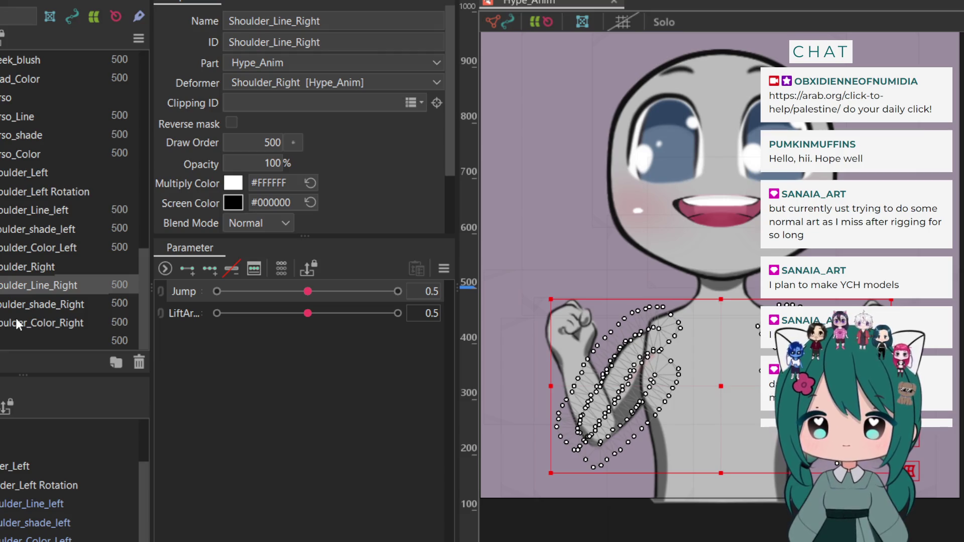
# Erase the stray upper-right vertices of the Shoulder_Line_Right mesh with the eraser and apply the edit
pyautogui.click(11, 302)
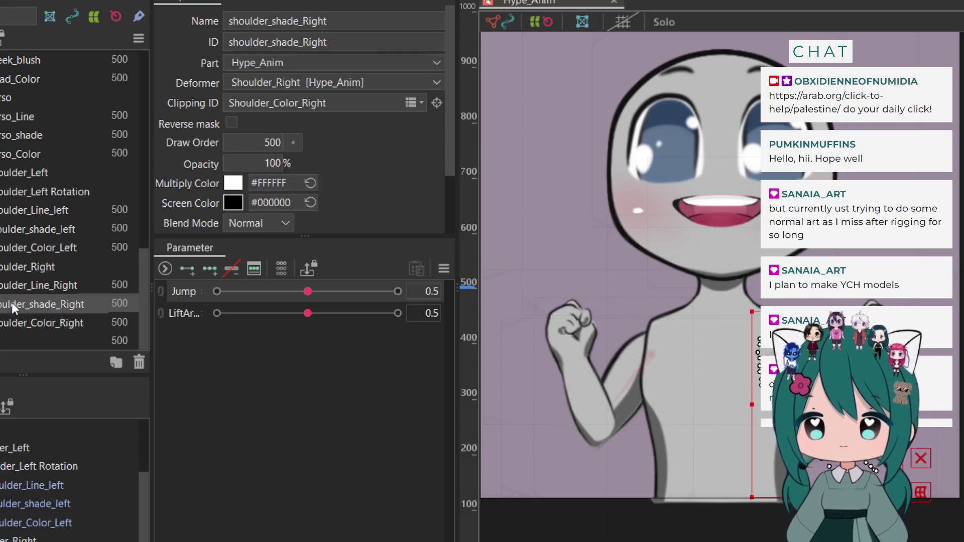
pyautogui.click(16, 318)
pyautogui.click(13, 284)
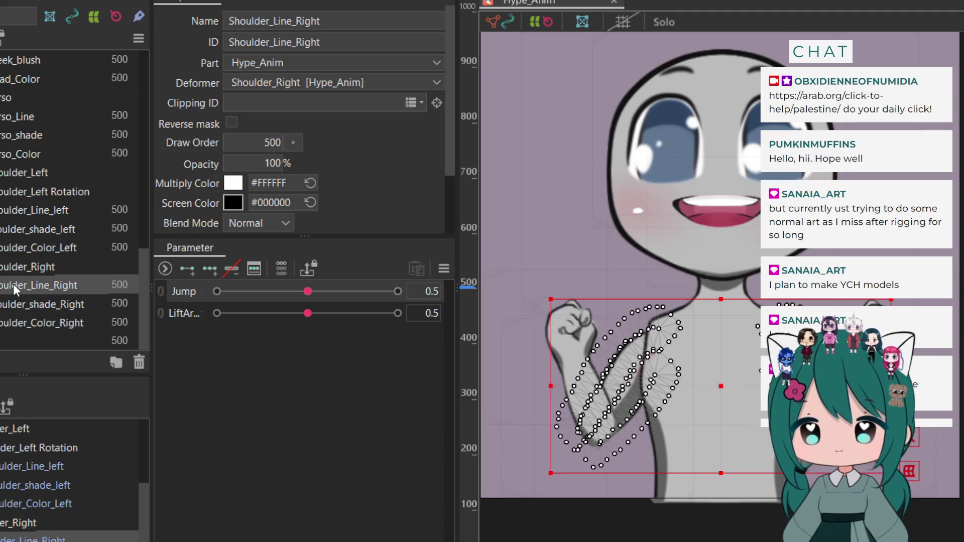
pyautogui.hotkey('ctrl', 'e')
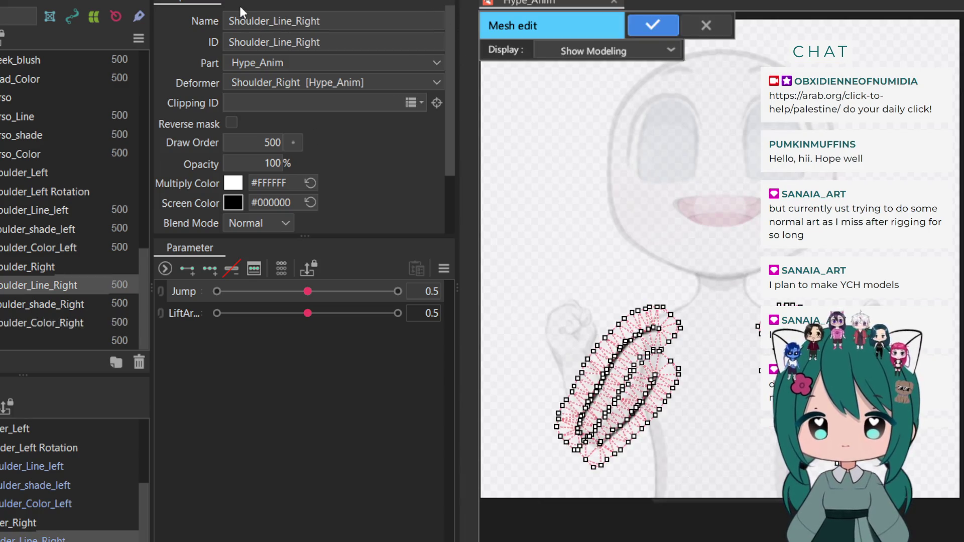
pyautogui.click(240, 6)
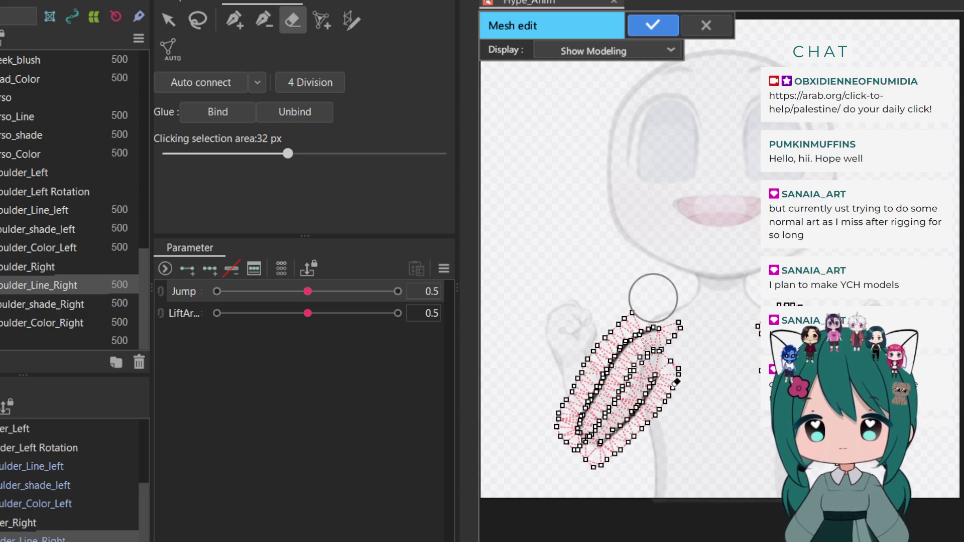
pyautogui.moveTo(646, 301)
pyautogui.mouseDown()
pyautogui.moveTo(673, 355)
pyautogui.moveTo(664, 401)
pyautogui.moveTo(609, 318)
pyautogui.moveTo(577, 400)
pyautogui.moveTo(580, 437)
pyautogui.moveTo(618, 393)
pyautogui.moveTo(612, 441)
pyautogui.moveTo(592, 470)
pyautogui.mouseUp()
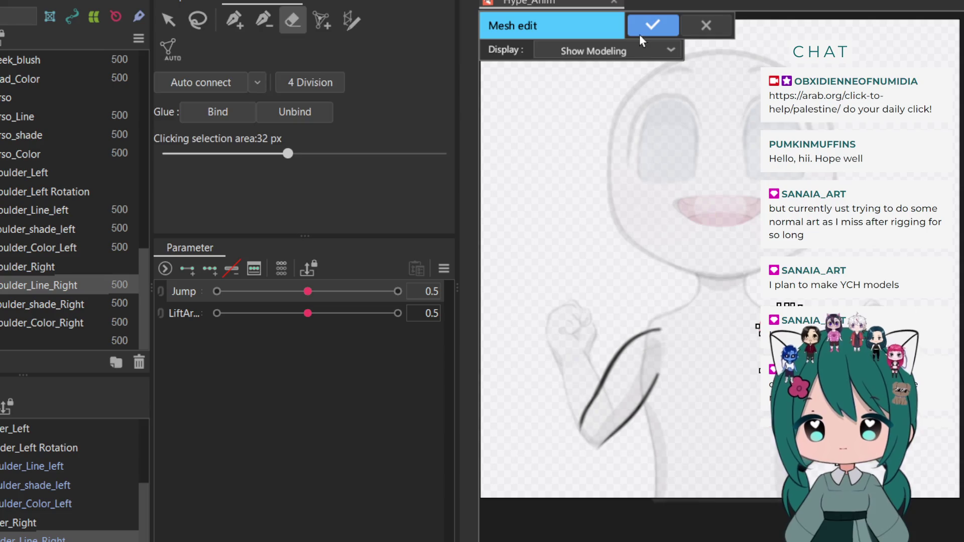
pyautogui.click(640, 34)
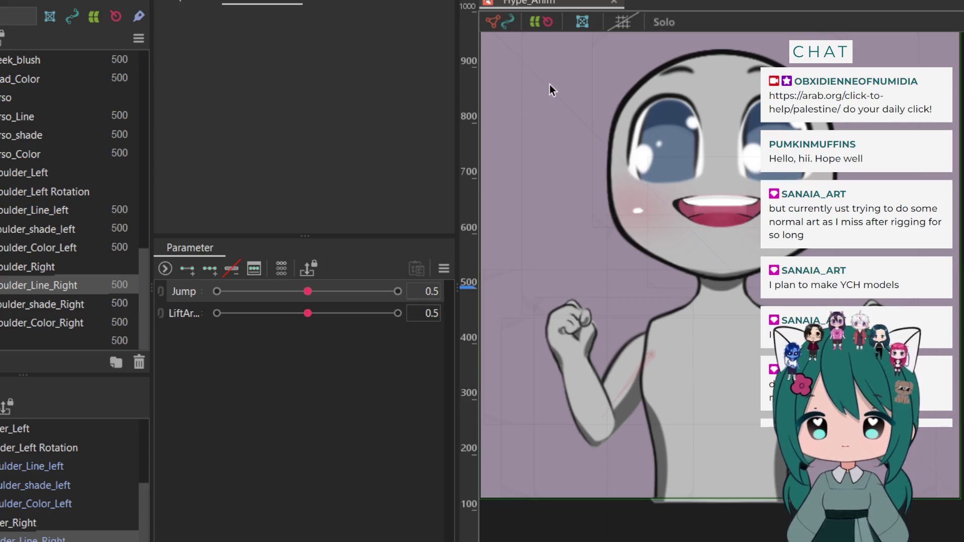
# Inspect the left and right shoulder Line, shade and Color meshes one by one
pyautogui.click(70, 209)
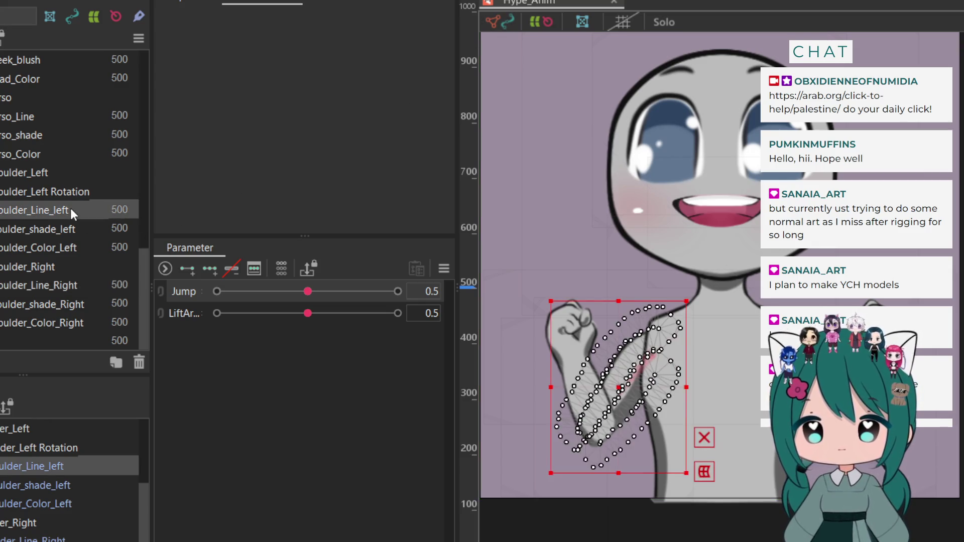
pyautogui.click(53, 228)
pyautogui.click(44, 243)
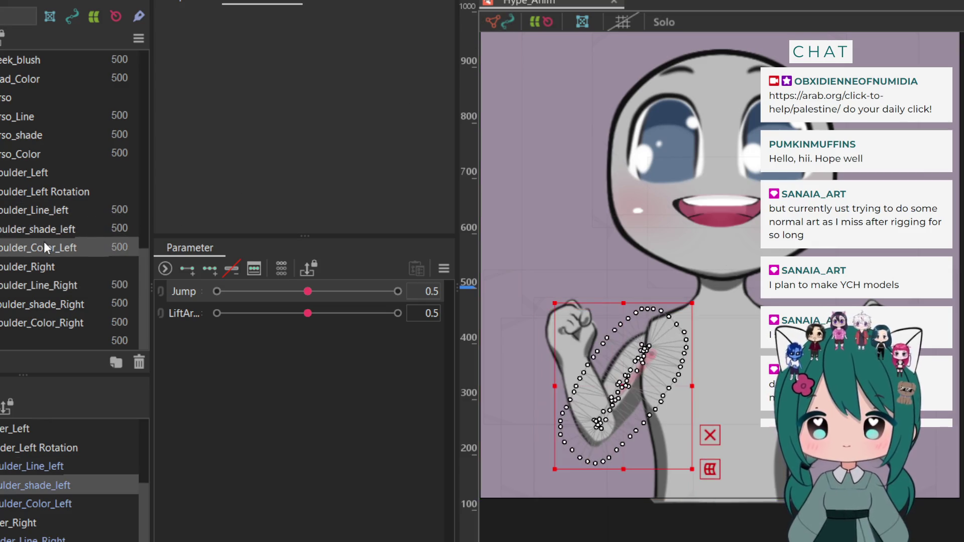
pyautogui.click(41, 286)
pyautogui.click(40, 303)
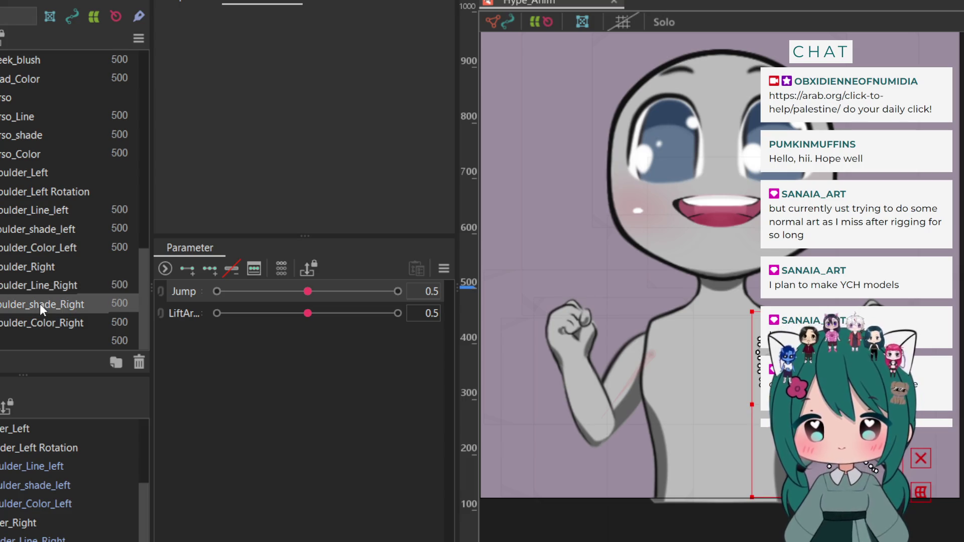
# Step between Shoulder_Line_Right, Shoulder_shade_Right and the left shoulder meshes to compare them
pyautogui.click(33, 282)
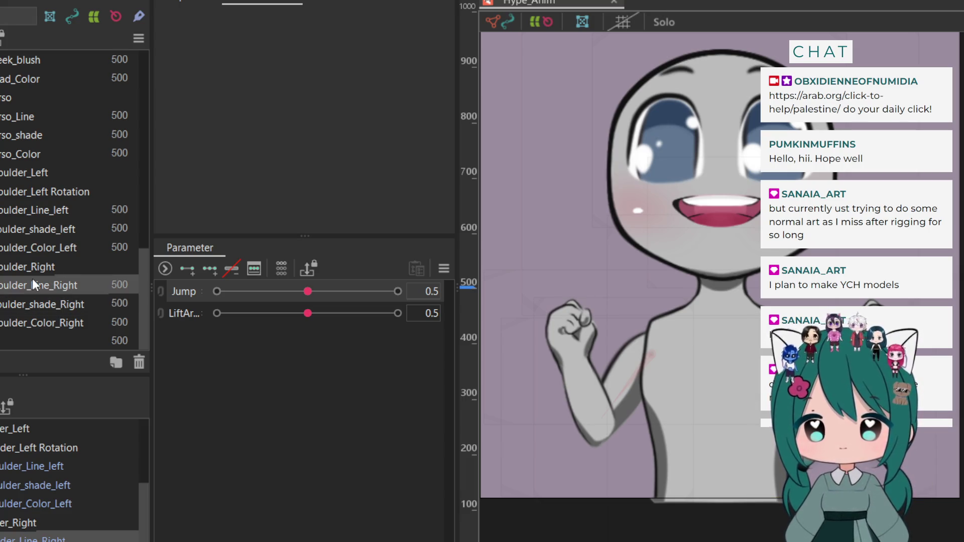
pyautogui.press('Down')
pyautogui.press('Up')
pyautogui.press('Up')
pyautogui.press('Up')
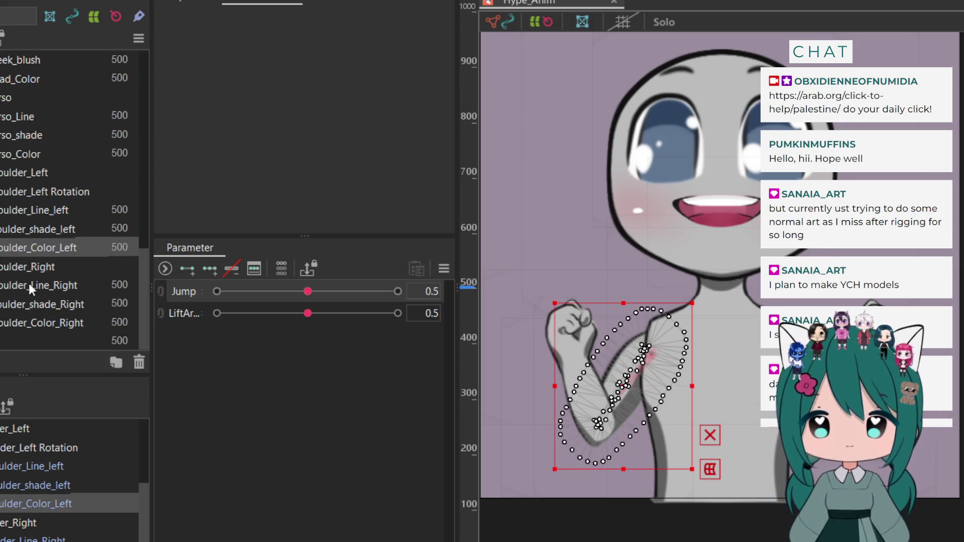
pyautogui.click(29, 284)
pyautogui.click(29, 302)
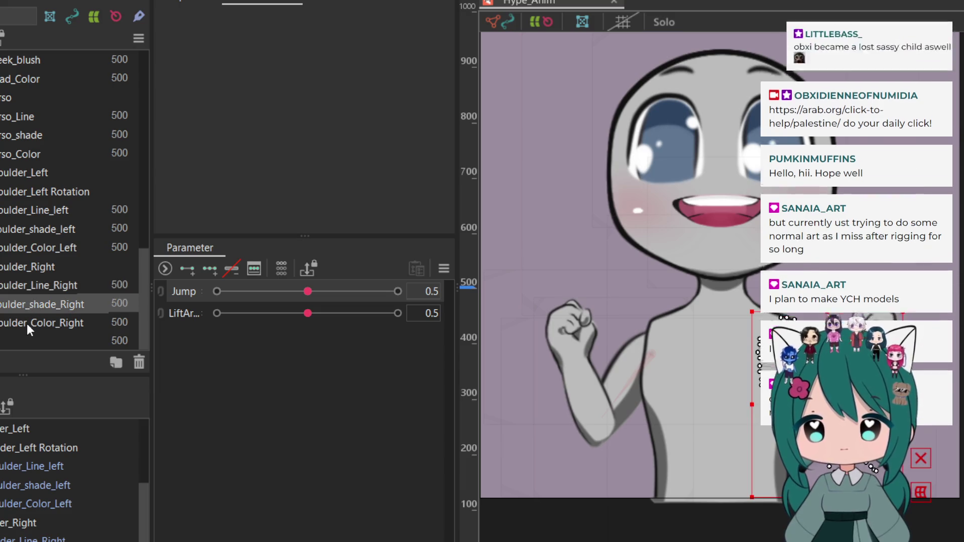
pyautogui.press('Up')
pyautogui.press('Up')
pyautogui.press('Up')
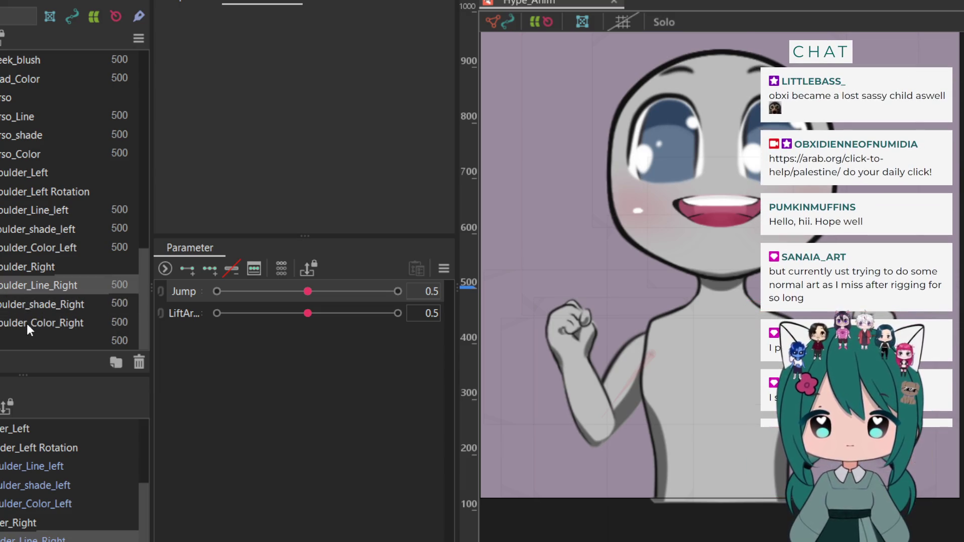
pyautogui.press('Up')
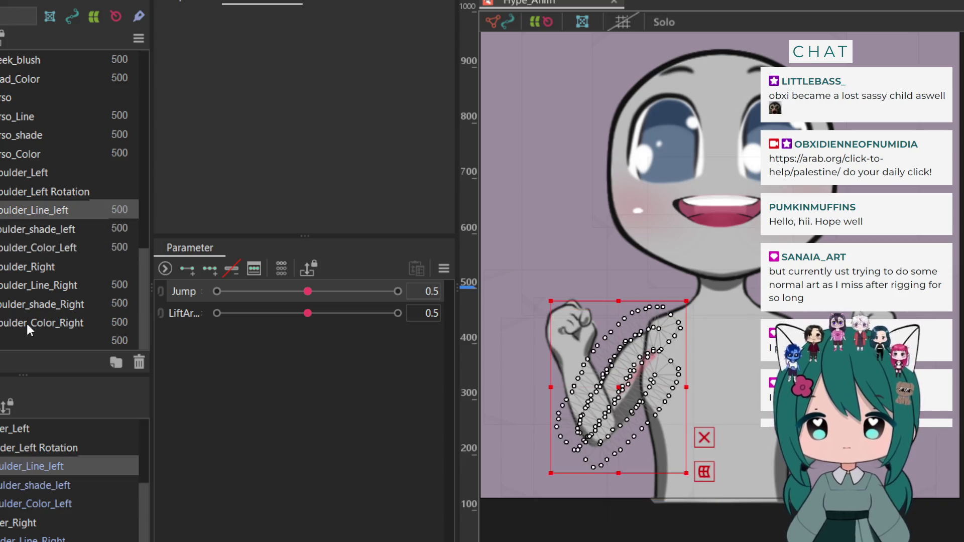
pyautogui.press('Down')
pyautogui.press('Down')
pyautogui.press('Down')
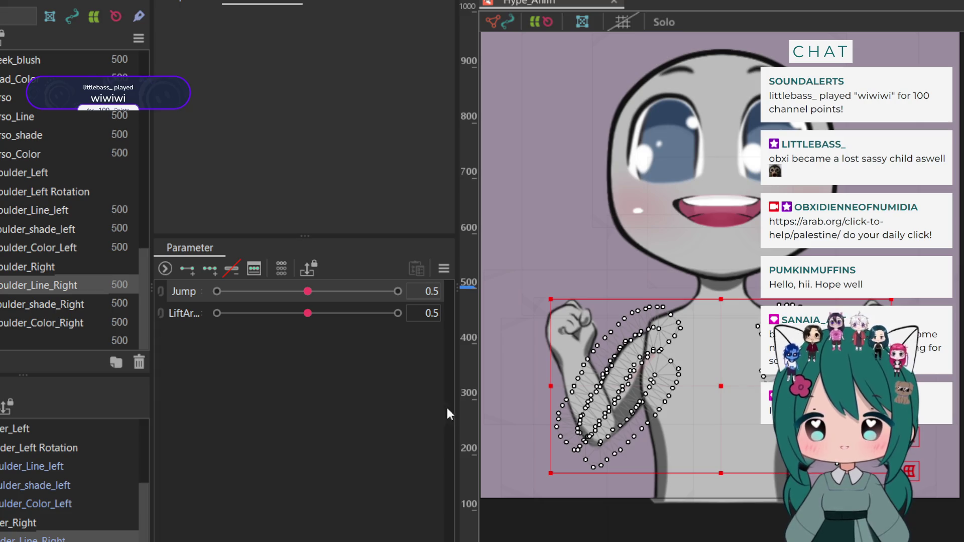
# Clear the arm selection and hide the Shoulder_Color_Right and Shoulder_Color_Left layers
pyautogui.click(562, 149)
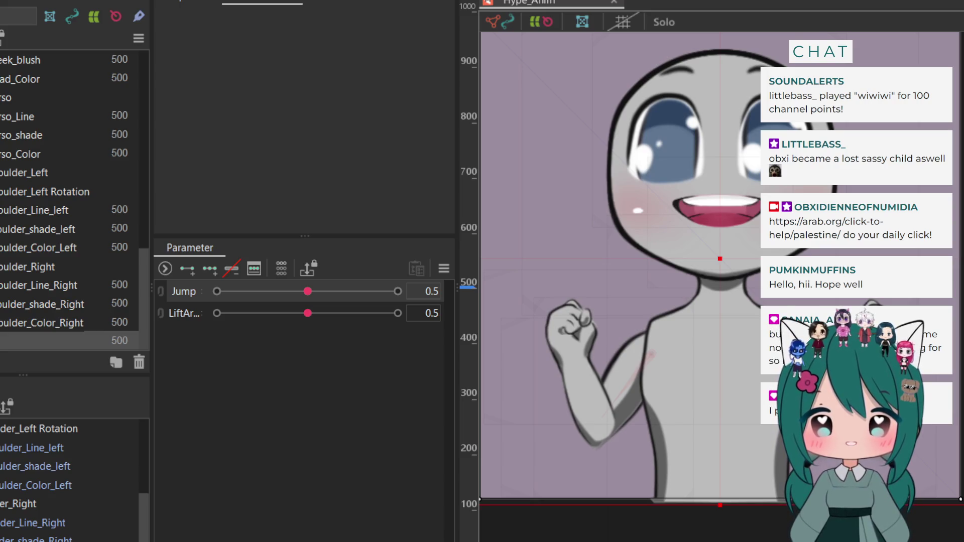
pyautogui.hotkey('ctrl', 'h')
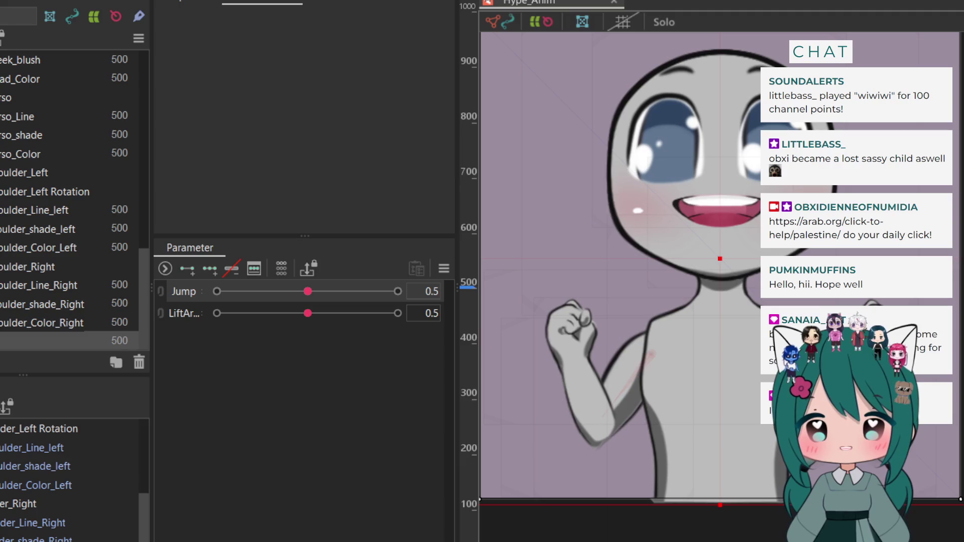
pyautogui.hotkey('ctrl', 'h')
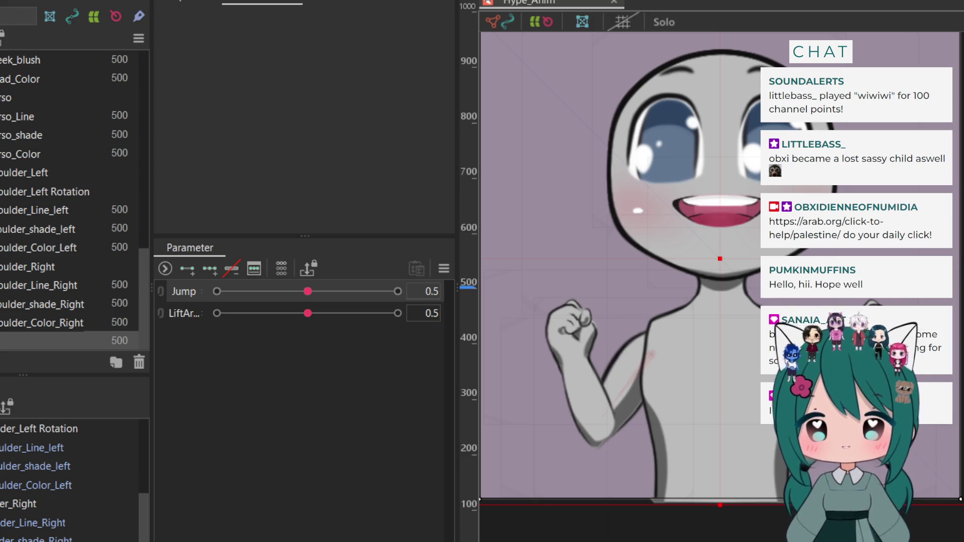
pyautogui.hotkey('ctrl', 'h')
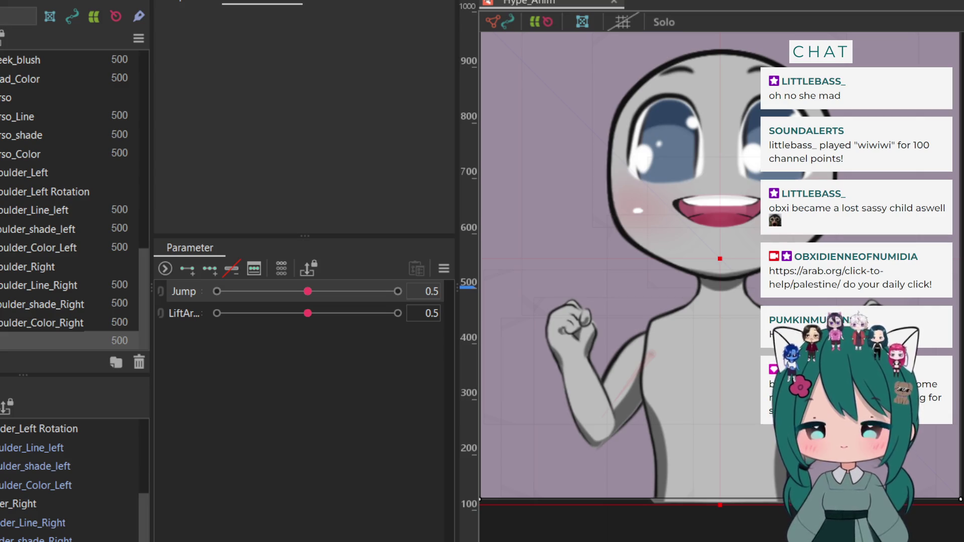
pyautogui.press('Up')
pyautogui.press('Up')
pyautogui.press('Up')
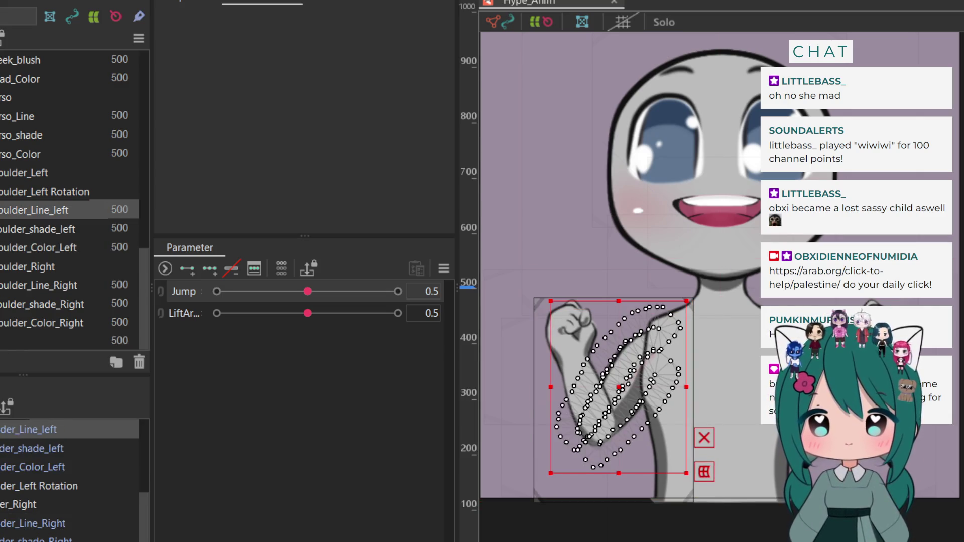
# Delete the Shoulder_Left Rotation deformer
pyautogui.press('Up')
pyautogui.click(217, 291)
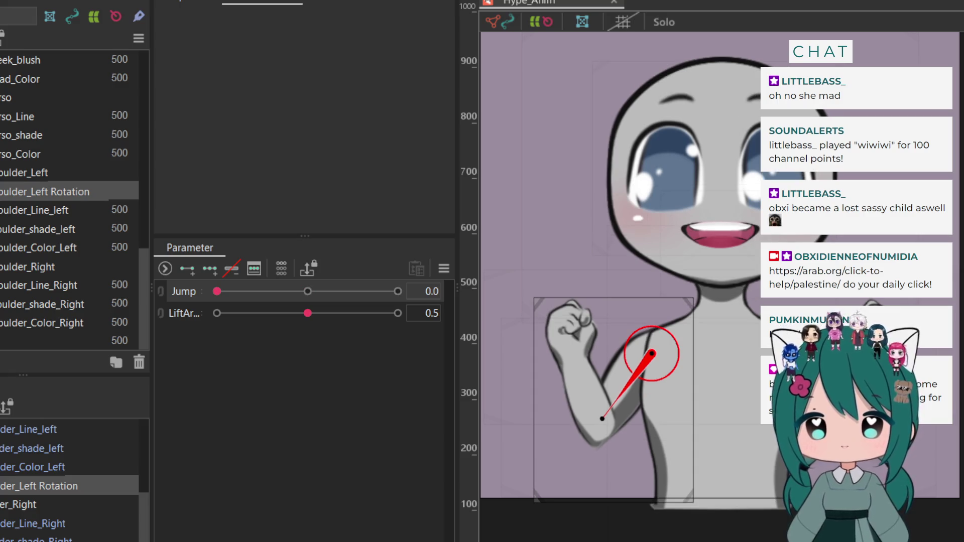
pyautogui.press('Delete')
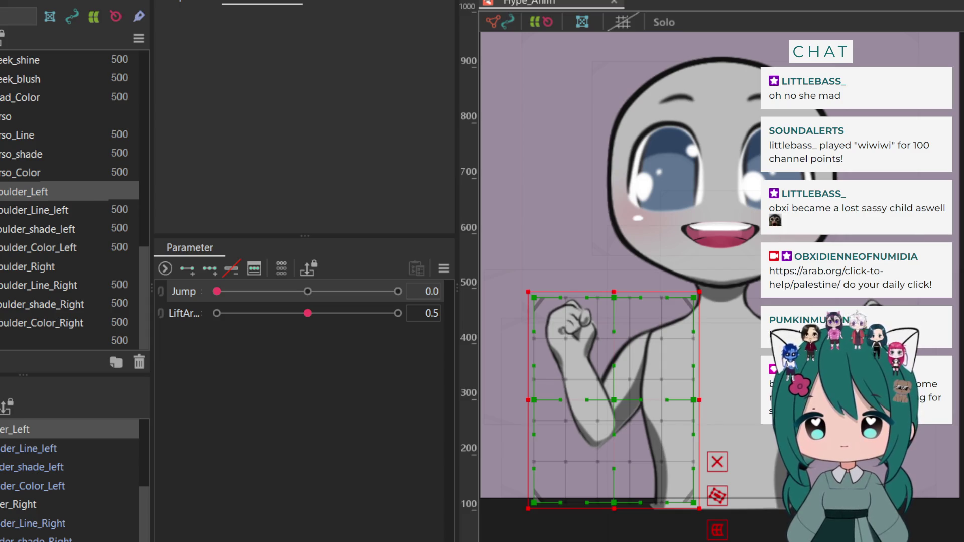
# Check the Shoulder_Line_left, Shoulder_Color_Left, Shoulder_Line_Right and Shoulder_shade_Right meshes
pyautogui.click(6, 213)
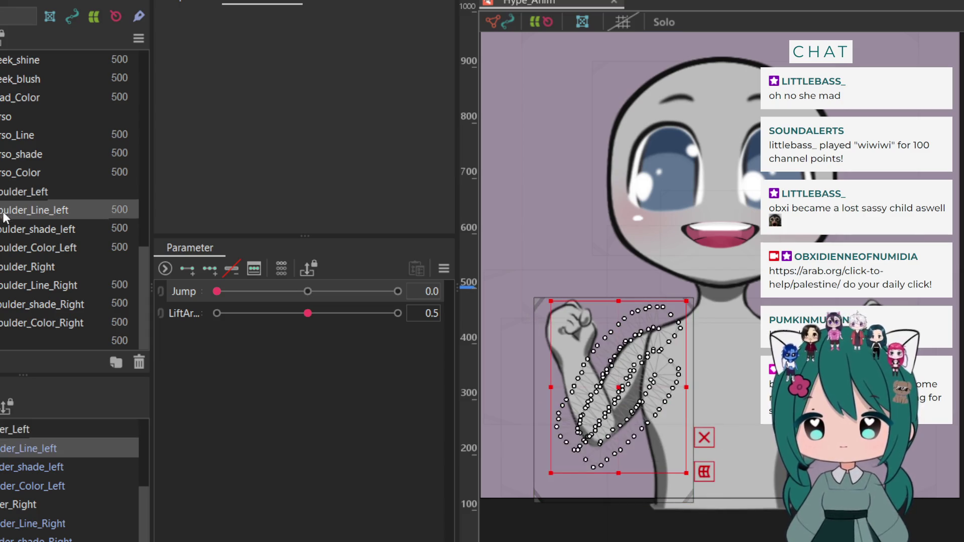
pyautogui.click(9, 242)
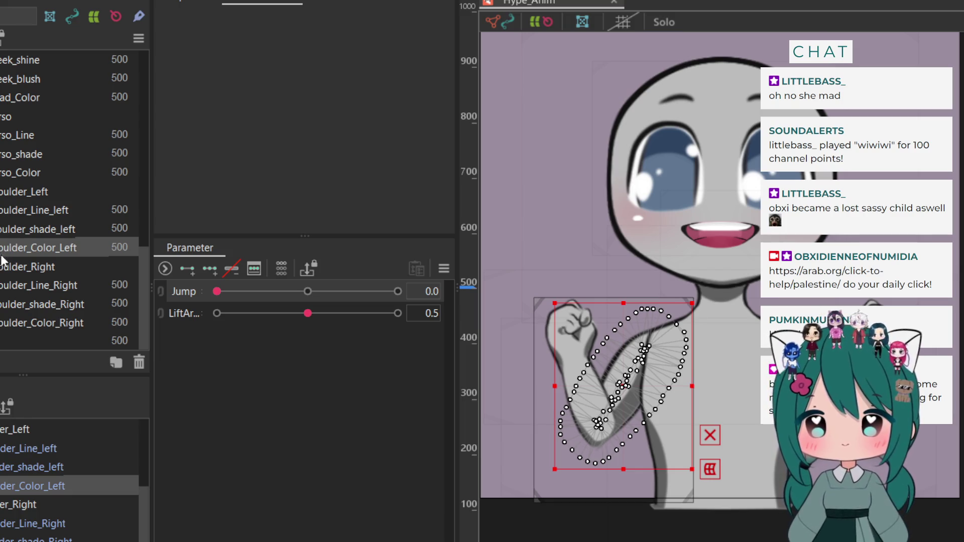
pyautogui.click(7, 286)
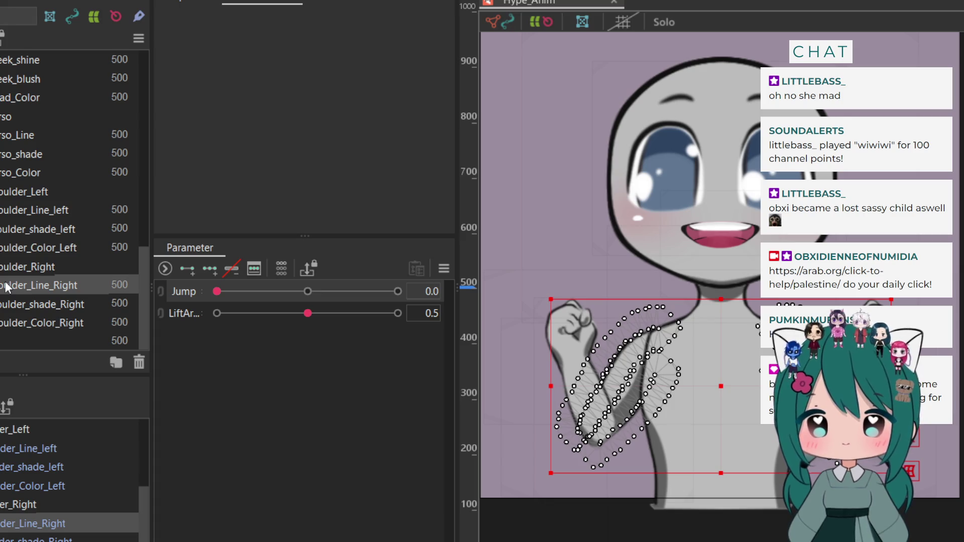
pyautogui.click(7, 304)
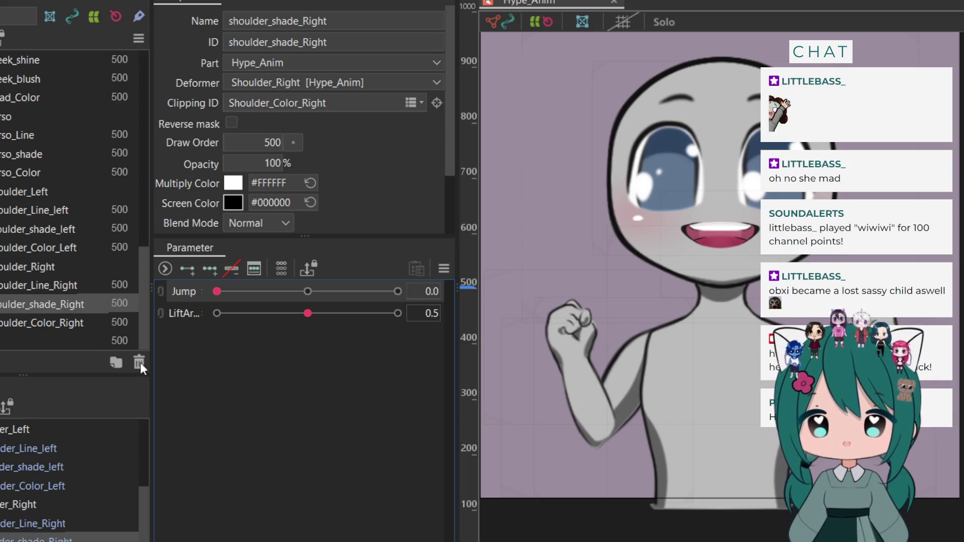
# Compare Shoulder_Line_Right's and Shoulder_shade_Right's properties in the Inspector
pyautogui.click(23, 276)
pyautogui.click(19, 302)
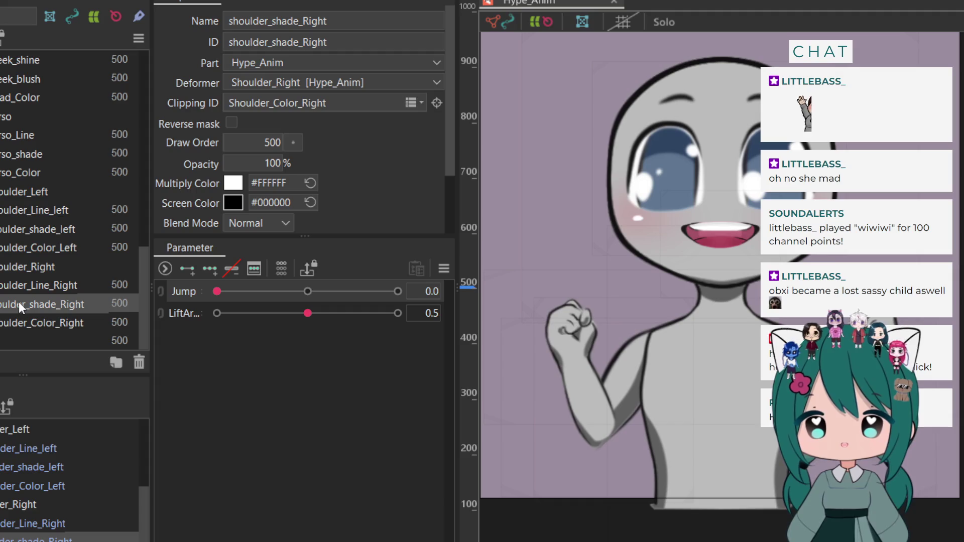
pyautogui.press('Up')
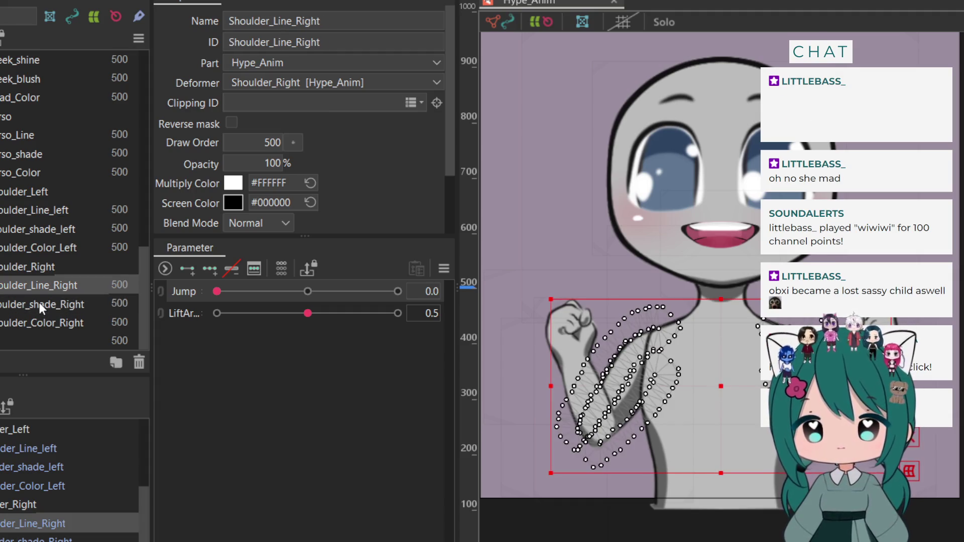
pyautogui.click(41, 305)
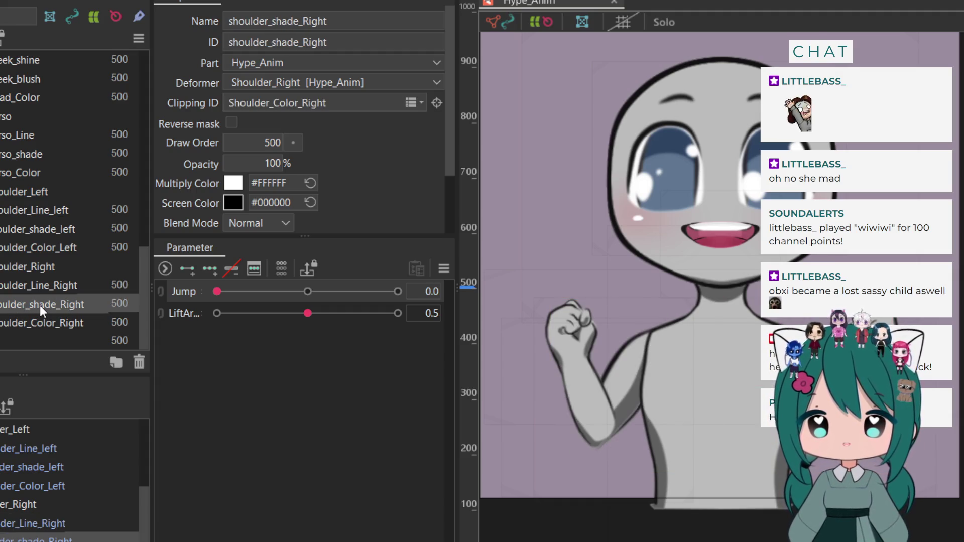
pyautogui.press('Up')
pyautogui.click(40, 305)
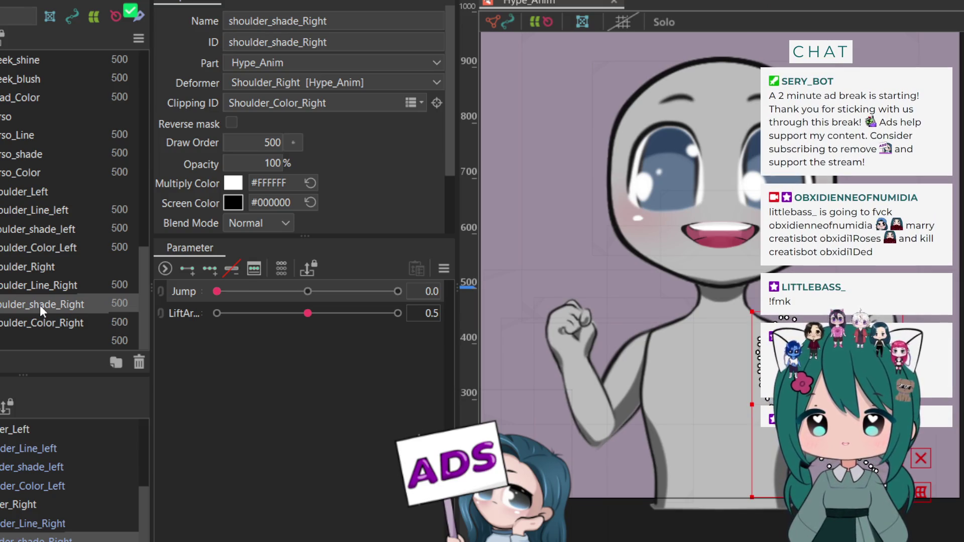
# Remove the Shoulder_Left and Shoulder_Right deformers, then open and confirm Shoulder_Line_Left's mesh edit
pyautogui.hotkey('ctrl', 'z')
pyautogui.doubleClick(620, 381)
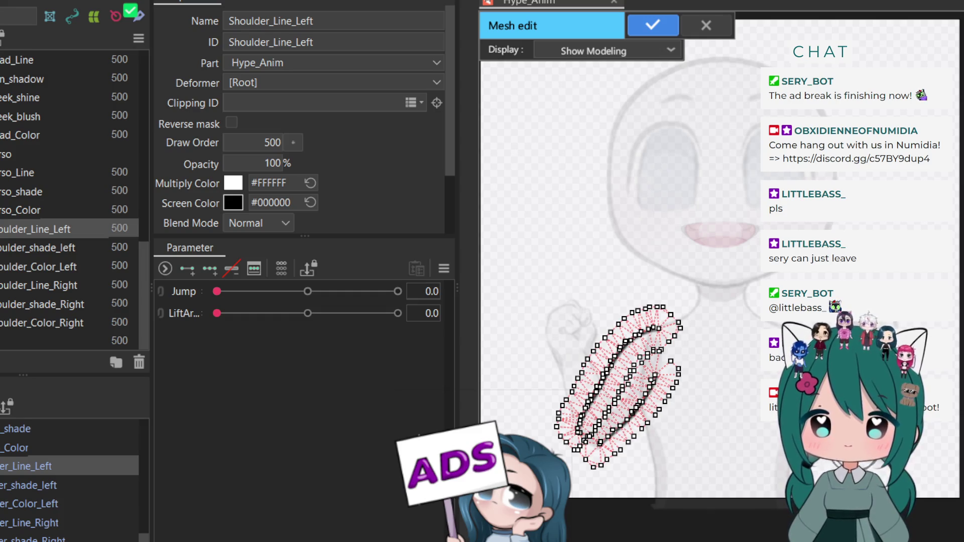
pyautogui.click(647, 23)
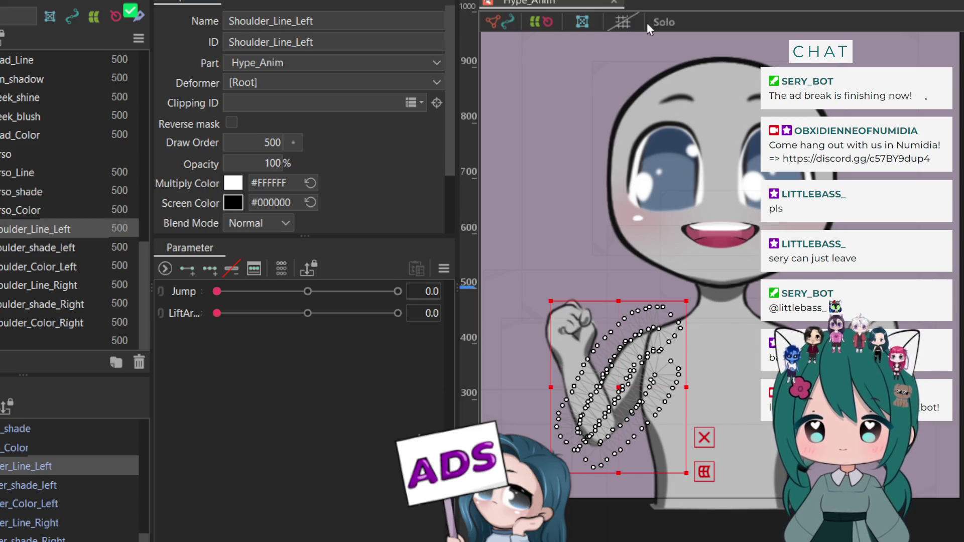
# Reselect Shoulder_Line_Left, revert it to the sparser mesh layout, and deselect it
pyautogui.click(532, 100)
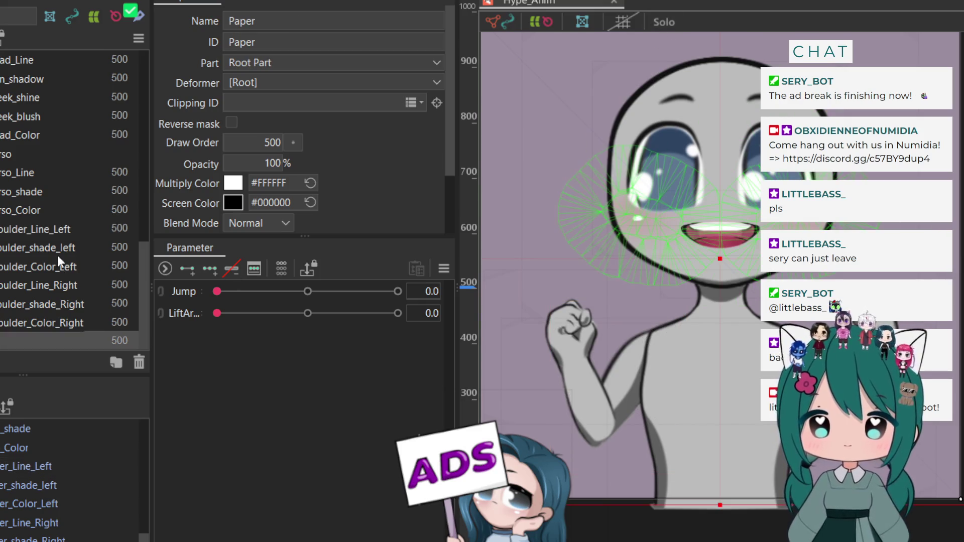
pyautogui.click(44, 231)
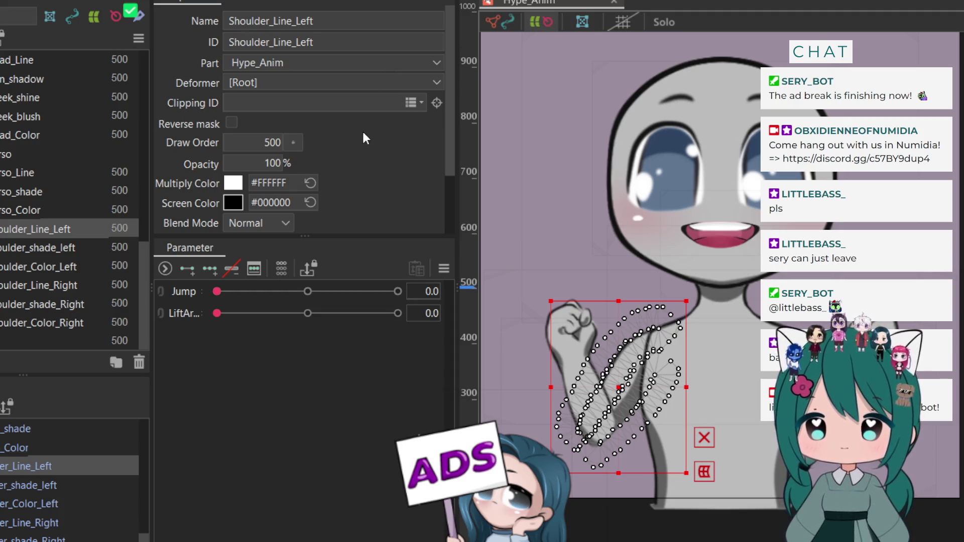
pyautogui.hotkey('ctrl', 'z')
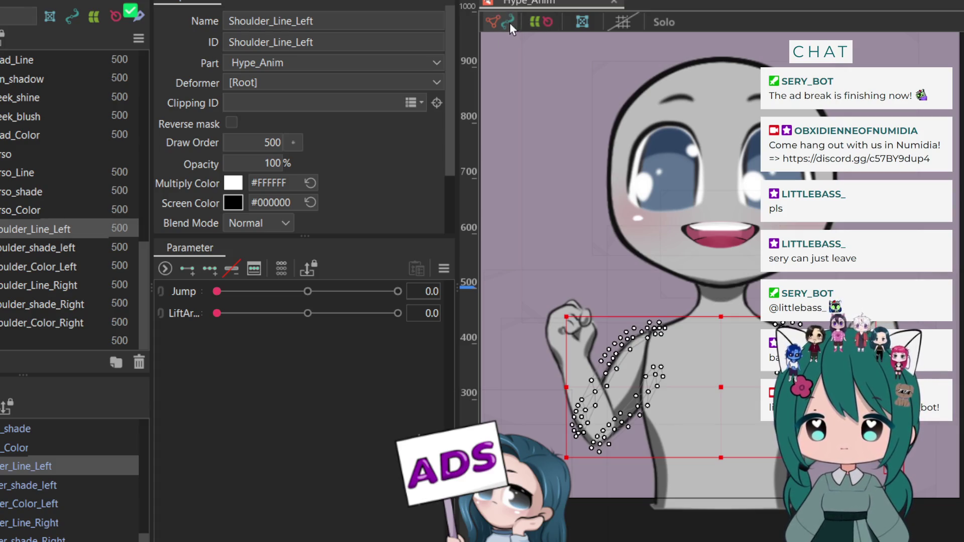
pyautogui.press('Escape')
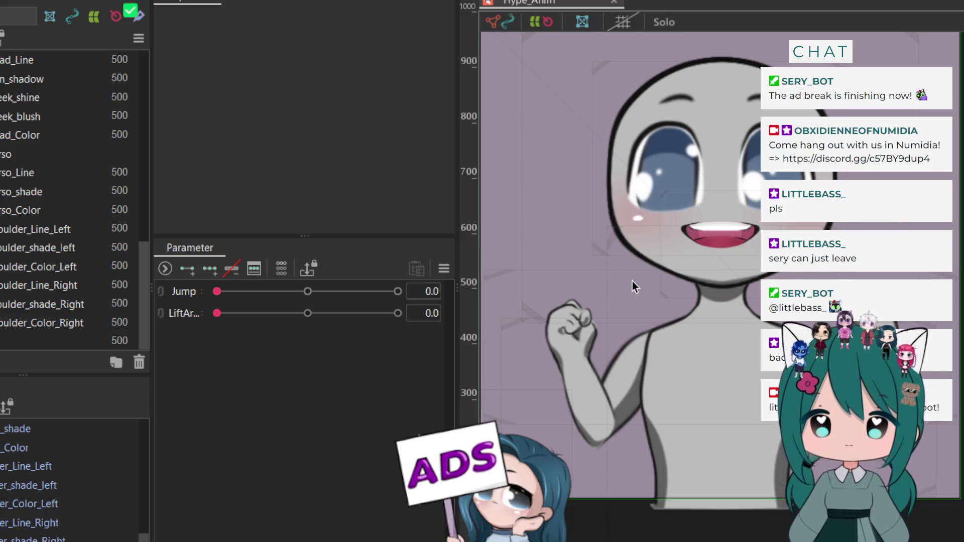
# Open Shoulder_Line_Left in Mesh Edit, choose the delete-vertex pen, and exit
pyautogui.click(8, 286)
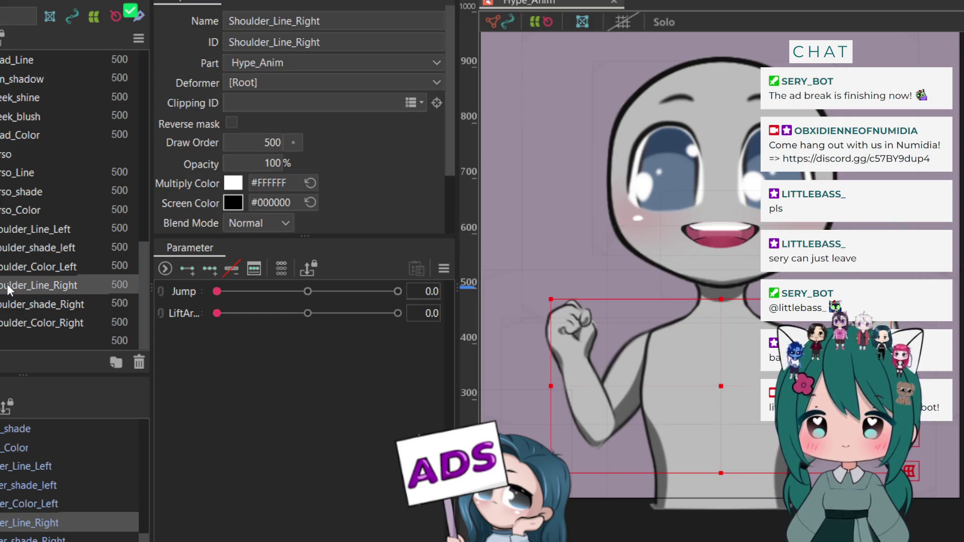
pyautogui.click(13, 230)
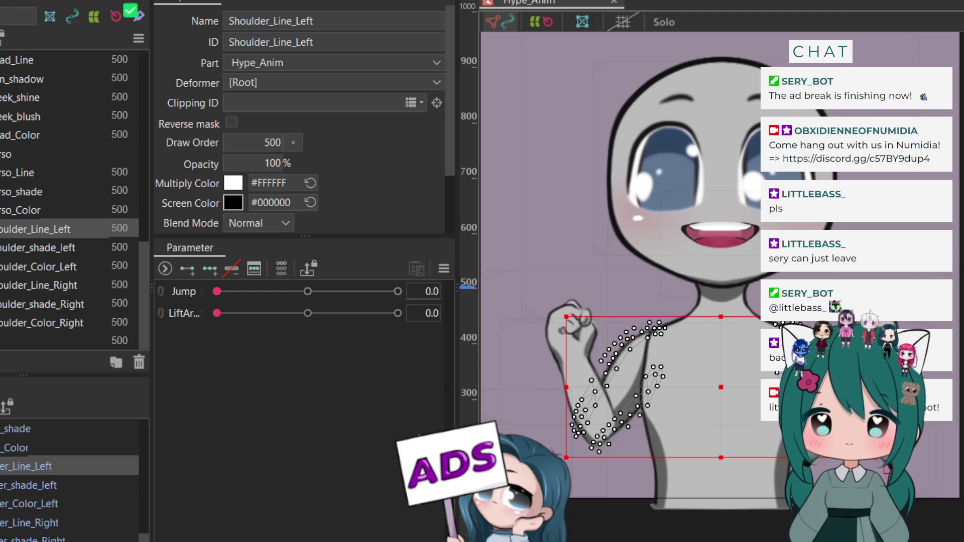
pyautogui.hotkey('ctrl', 'm')
pyautogui.click(262, 5)
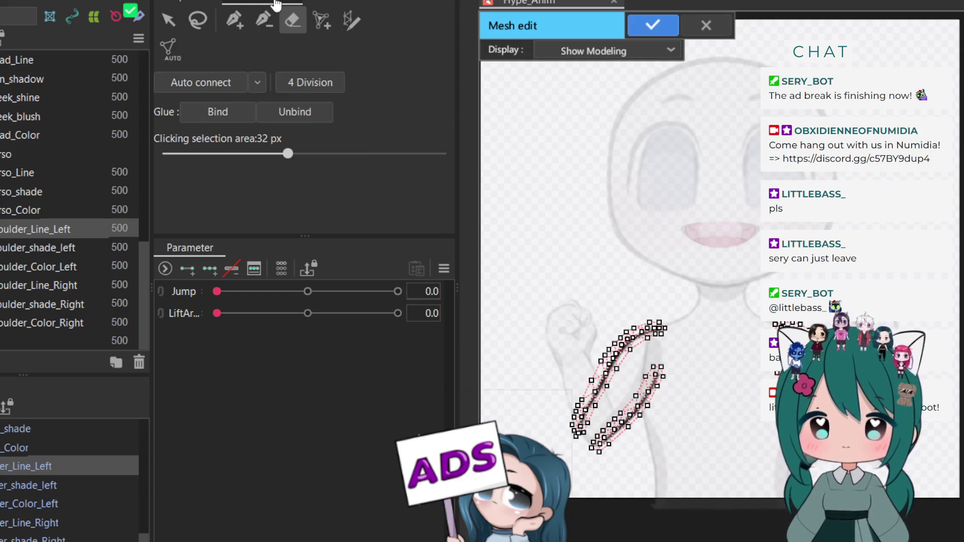
pyautogui.click(264, 19)
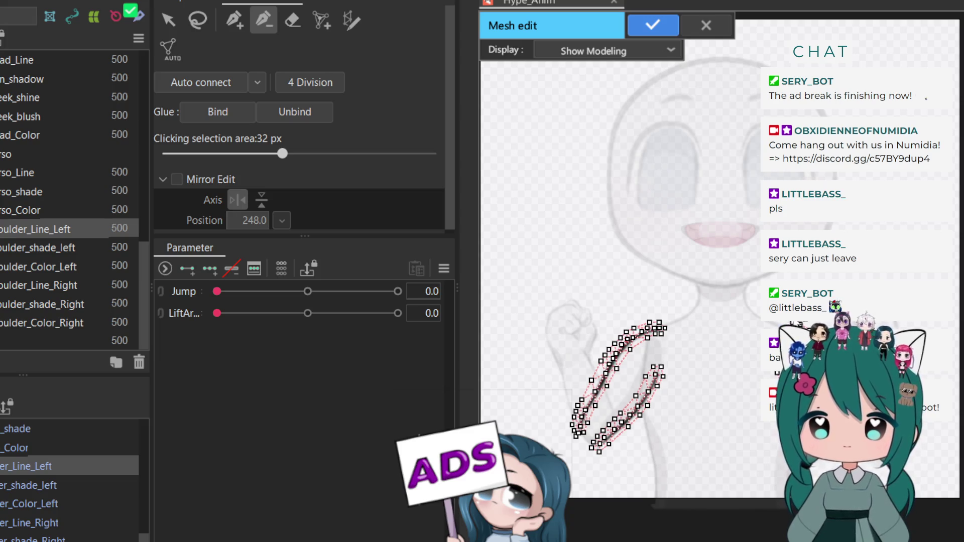
pyautogui.click(650, 31)
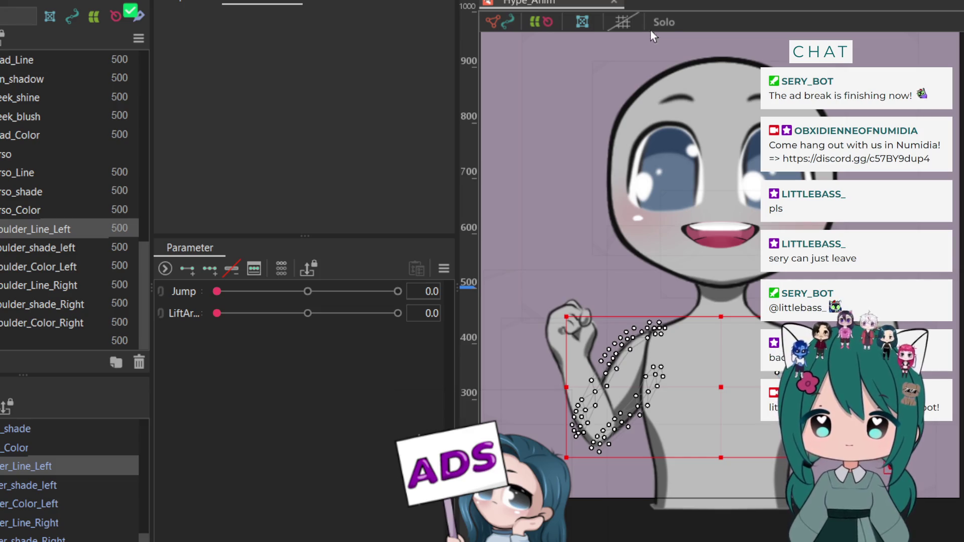
# Set the vertex Clicking selection area to 39 px and close mesh editing
pyautogui.click(582, 22)
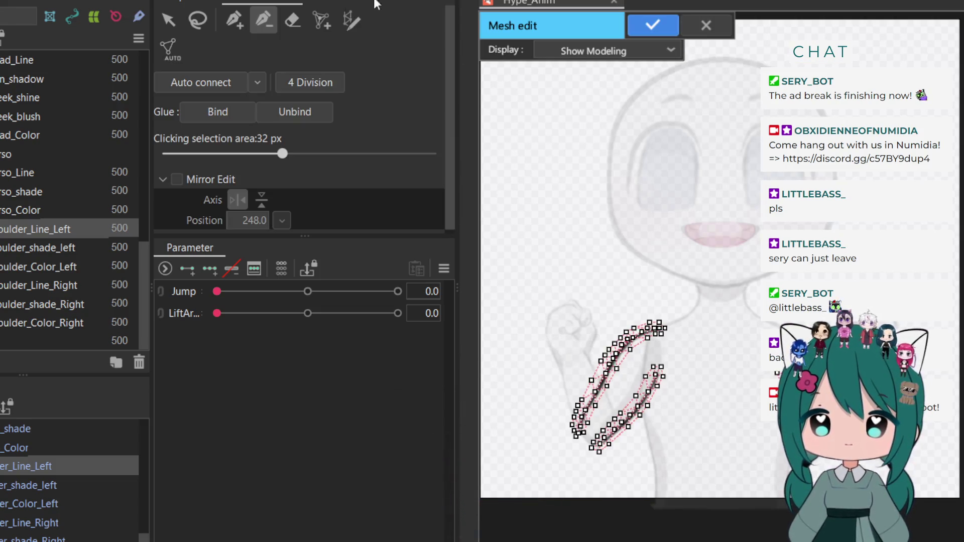
pyautogui.moveTo(285, 153); pyautogui.dragTo(321, 155)
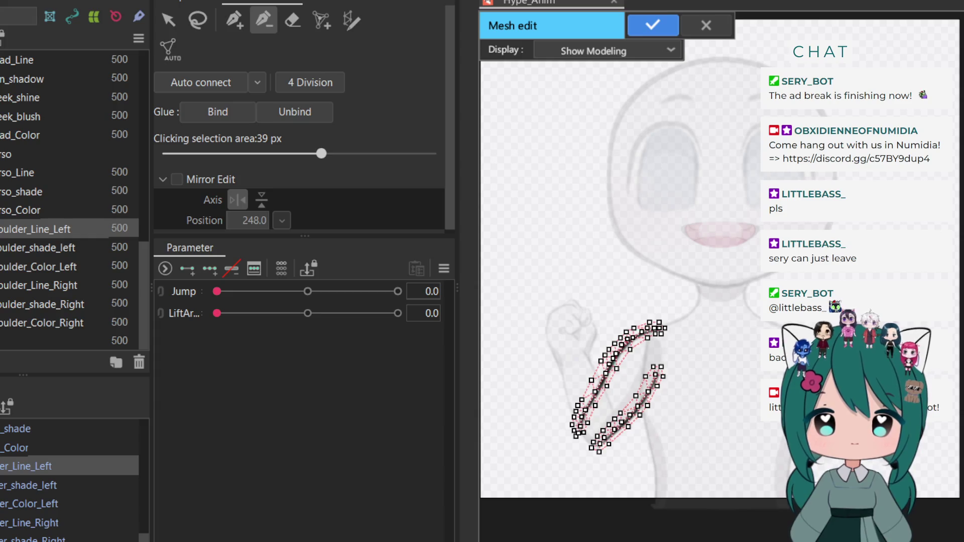
pyautogui.click(649, 25)
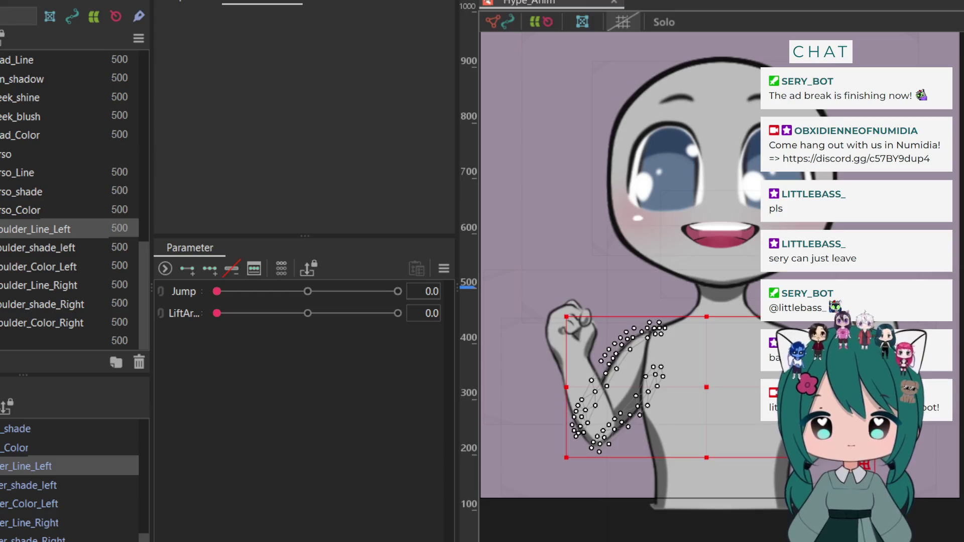
pyautogui.hotkey('ctrl', 'm')
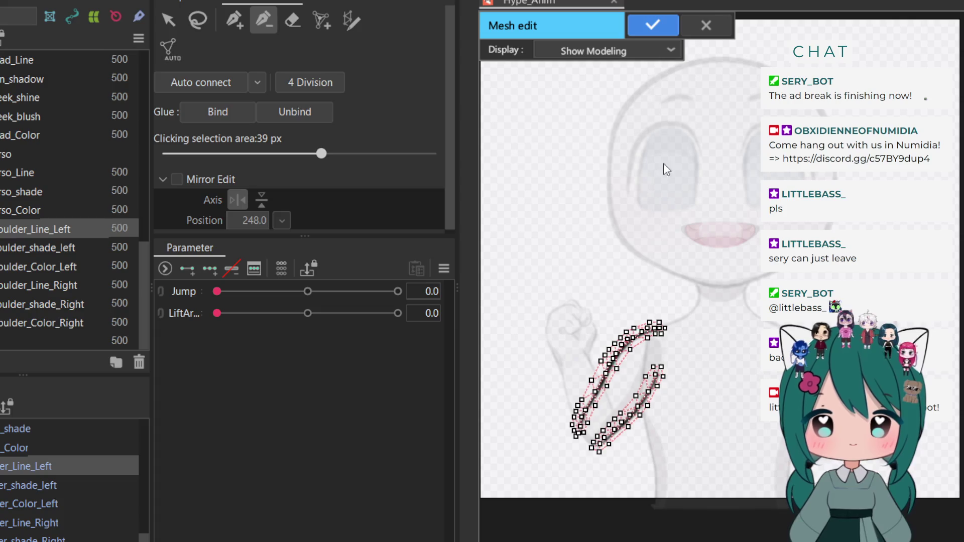
pyautogui.click(652, 24)
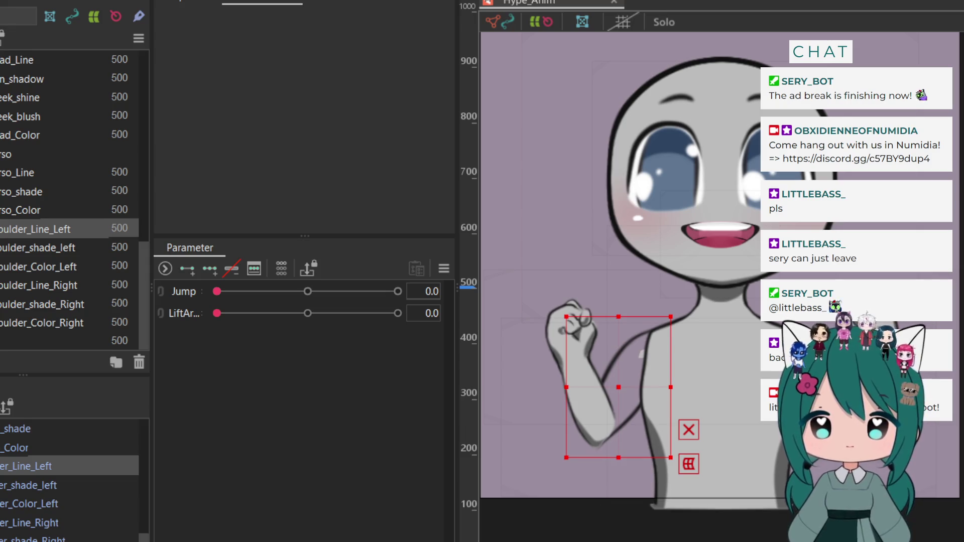
# Inspect Shoulder_Color_Right and the bottom layer with overlays toggled, then open Shoulder_Line_Right in Mesh Edit
pyautogui.click(25, 325)
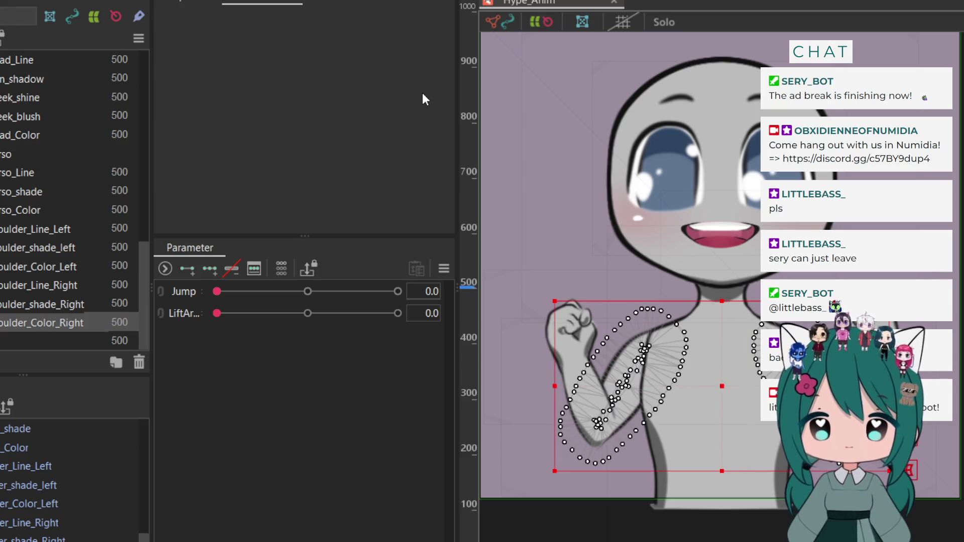
pyautogui.click(506, 22)
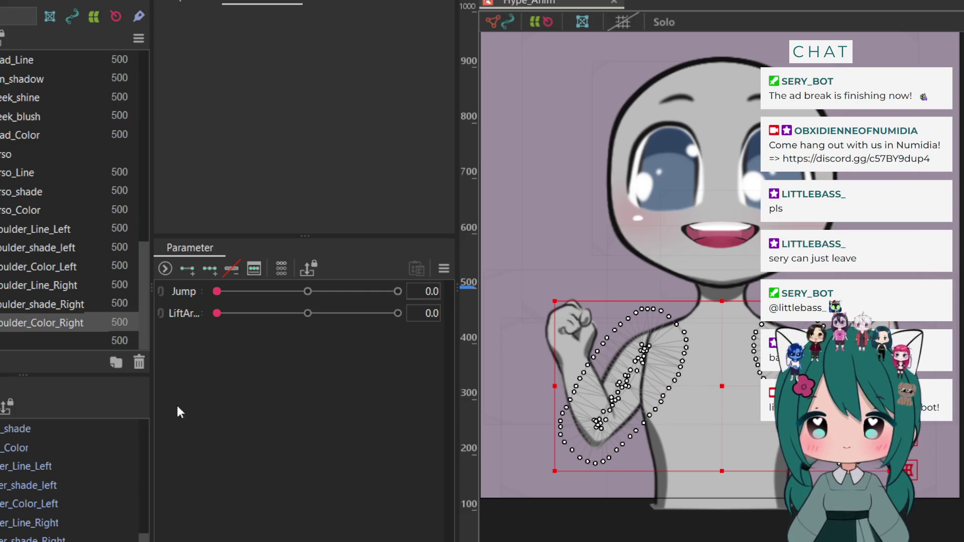
pyautogui.click(523, 492)
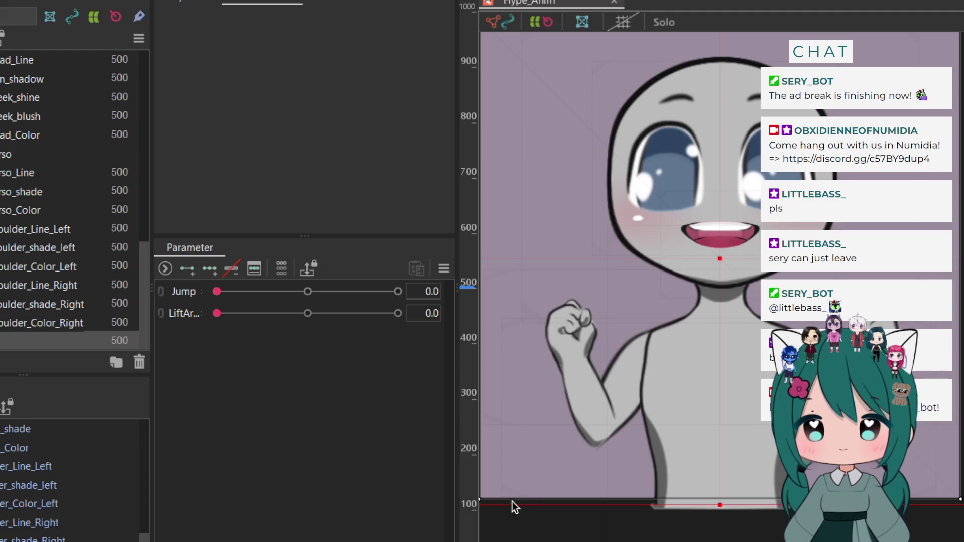
pyautogui.click(512, 503)
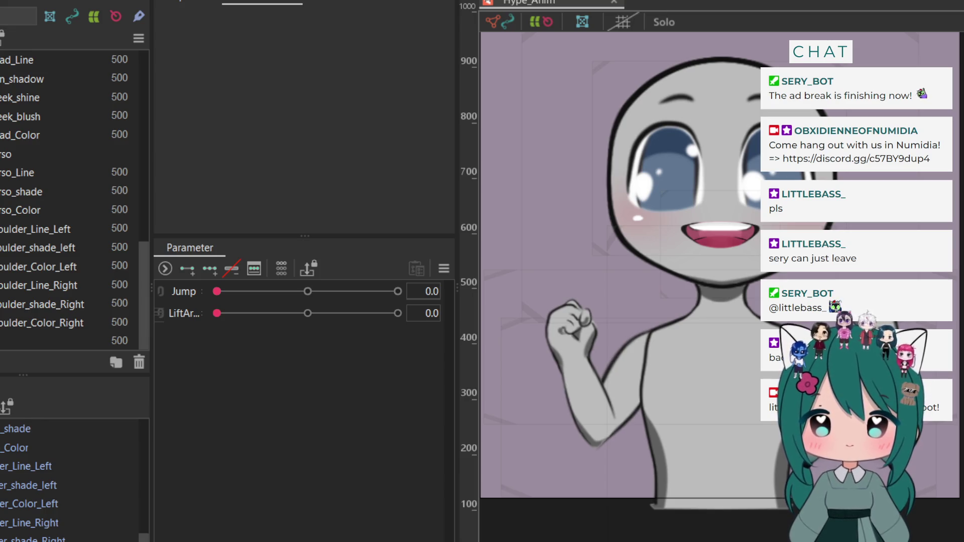
pyautogui.click(10, 288)
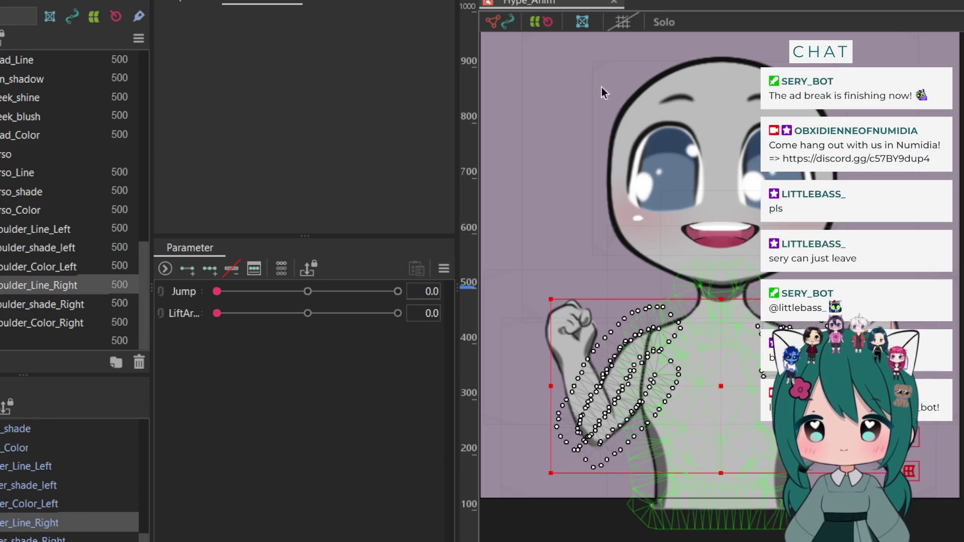
pyautogui.hotkey('ctrl', 'e')
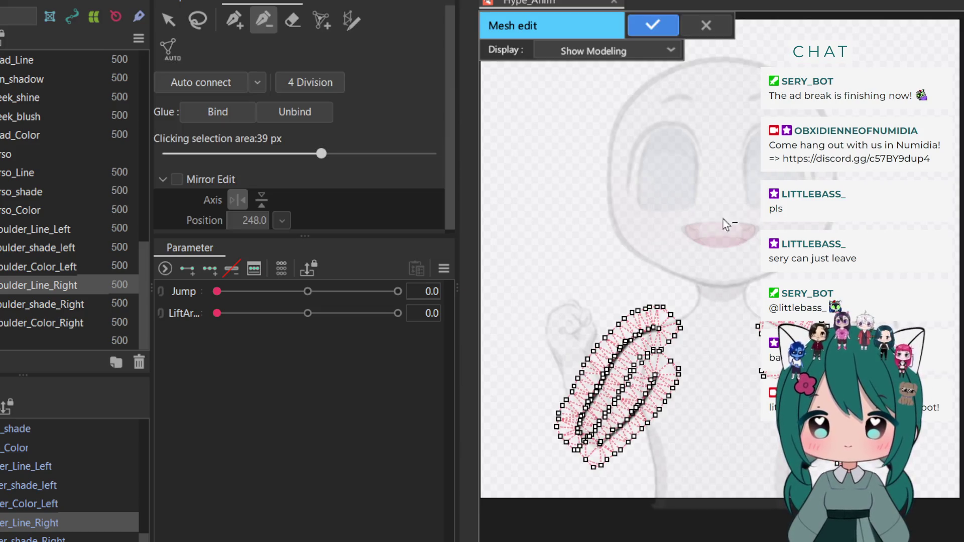
# Delete the Shoulder_Line_Right vertices along the top-right and right edges and inner upper arm
pyautogui.click(679, 325)
pyautogui.click(661, 308)
pyautogui.click(670, 315)
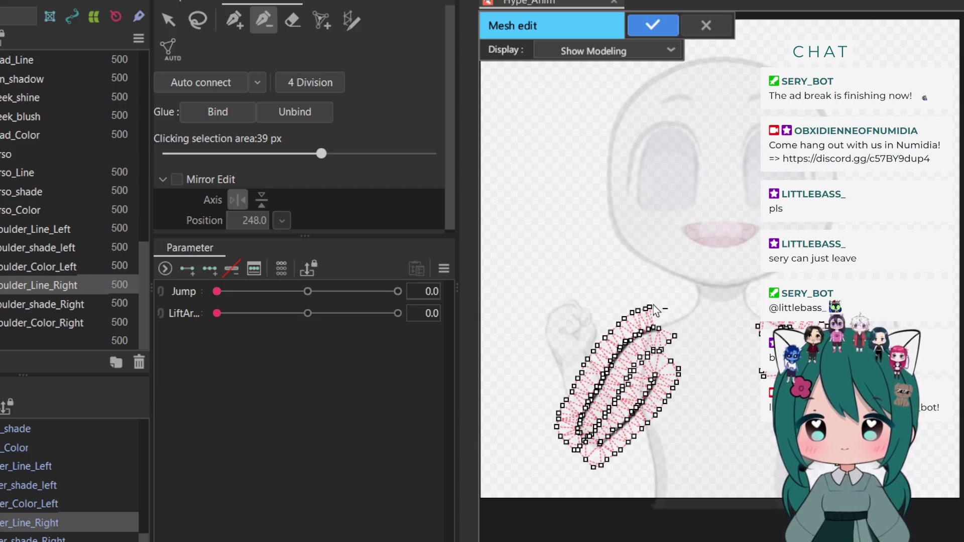
pyautogui.click(649, 307)
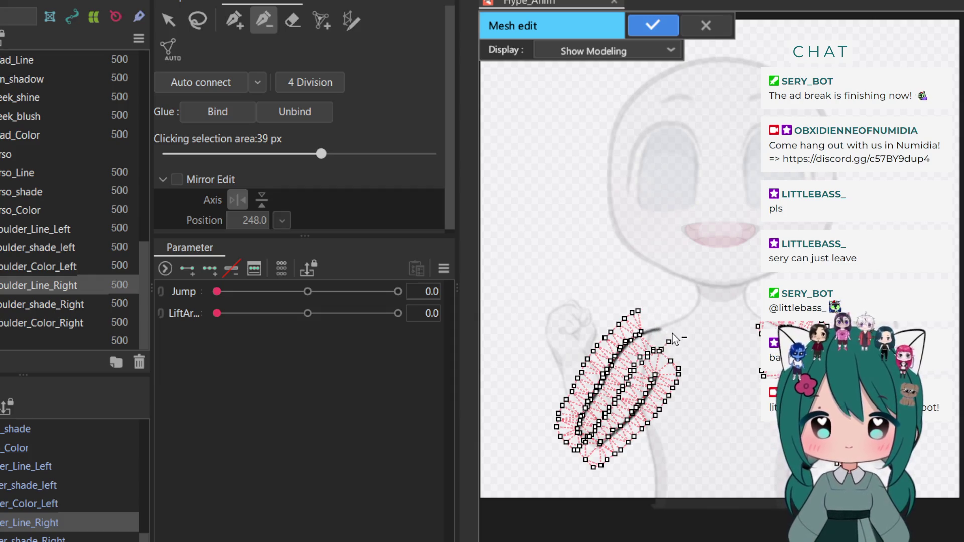
pyautogui.click(675, 336)
pyautogui.click(668, 342)
pyautogui.click(657, 352)
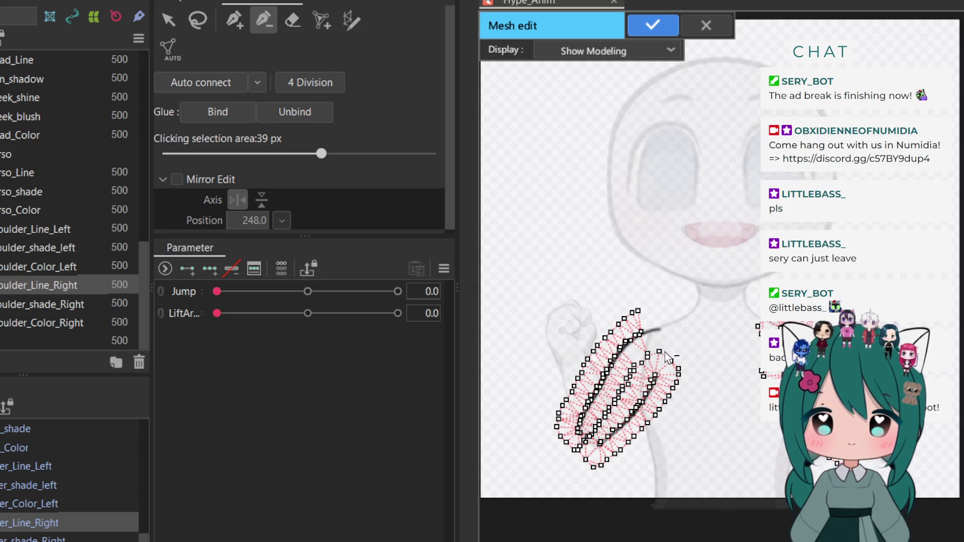
pyautogui.click(671, 361)
pyautogui.click(677, 372)
pyautogui.click(673, 386)
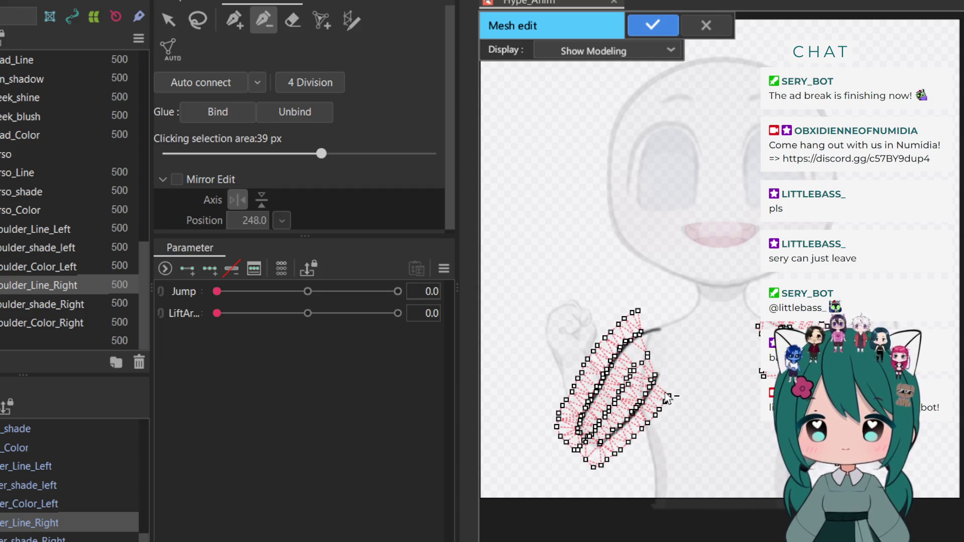
pyautogui.click(667, 396)
pyautogui.click(647, 355)
pyautogui.click(642, 362)
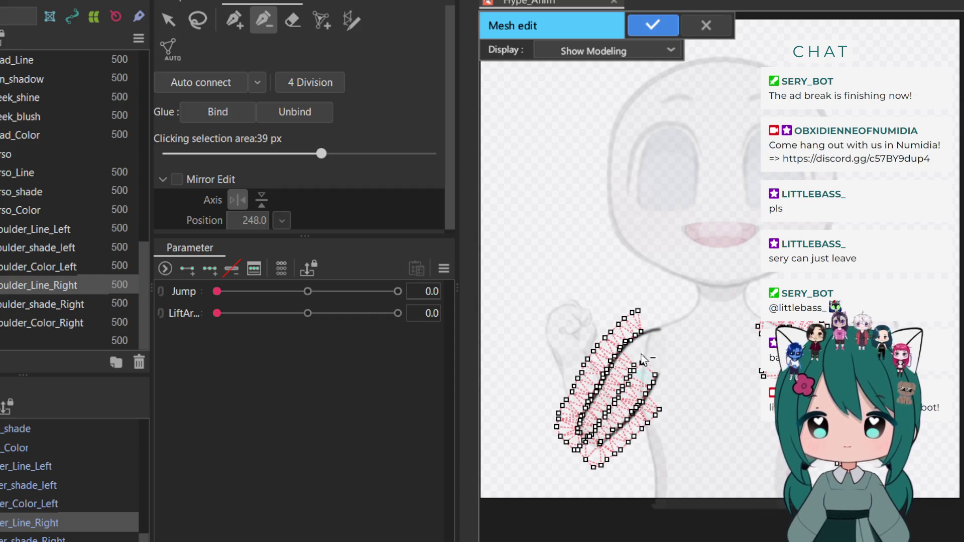
pyautogui.click(639, 334)
pyautogui.click(631, 341)
# Delete the vertices down the mesh's upper-left and leftmost edges
pyautogui.click(638, 311)
pyautogui.click(631, 313)
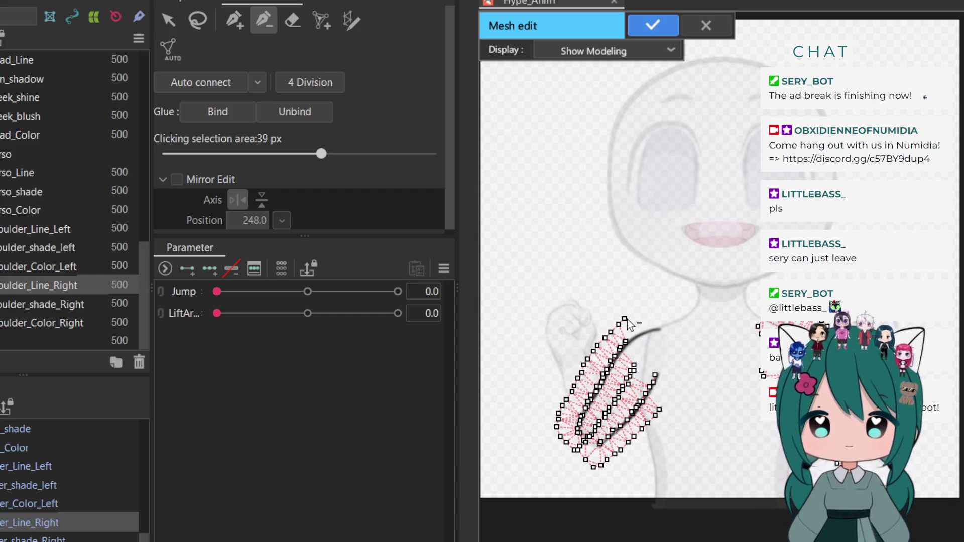
pyautogui.click(625, 318)
pyautogui.click(618, 324)
pyautogui.click(611, 332)
pyautogui.click(604, 339)
pyautogui.click(597, 346)
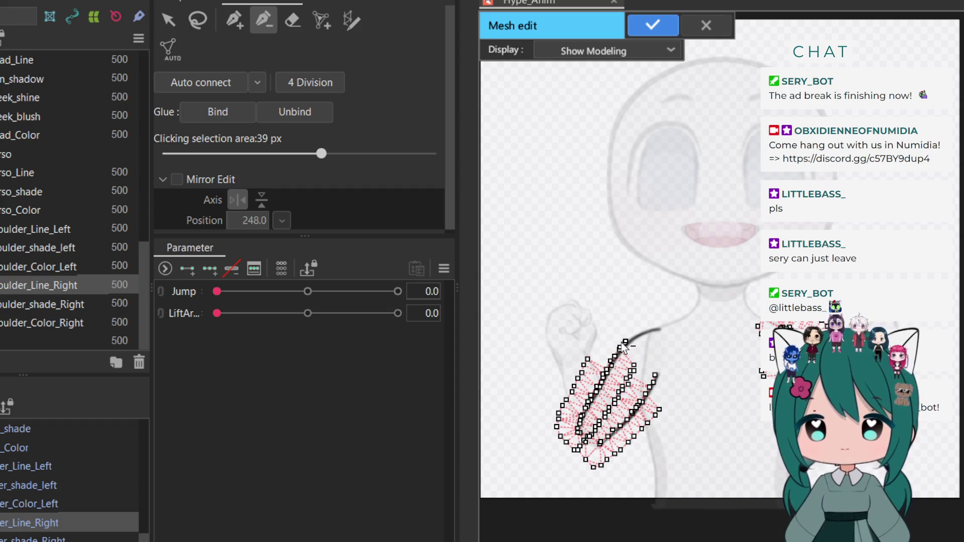
pyautogui.click(622, 348)
pyautogui.click(583, 367)
pyautogui.click(576, 378)
pyautogui.click(581, 373)
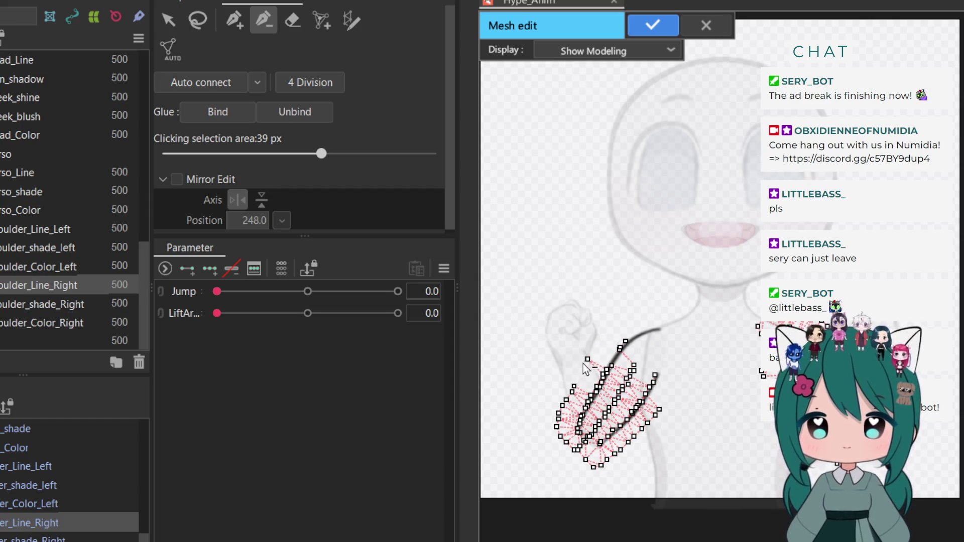
pyautogui.click(587, 359)
pyautogui.click(574, 386)
pyautogui.click(572, 392)
pyautogui.click(566, 400)
pyautogui.click(562, 406)
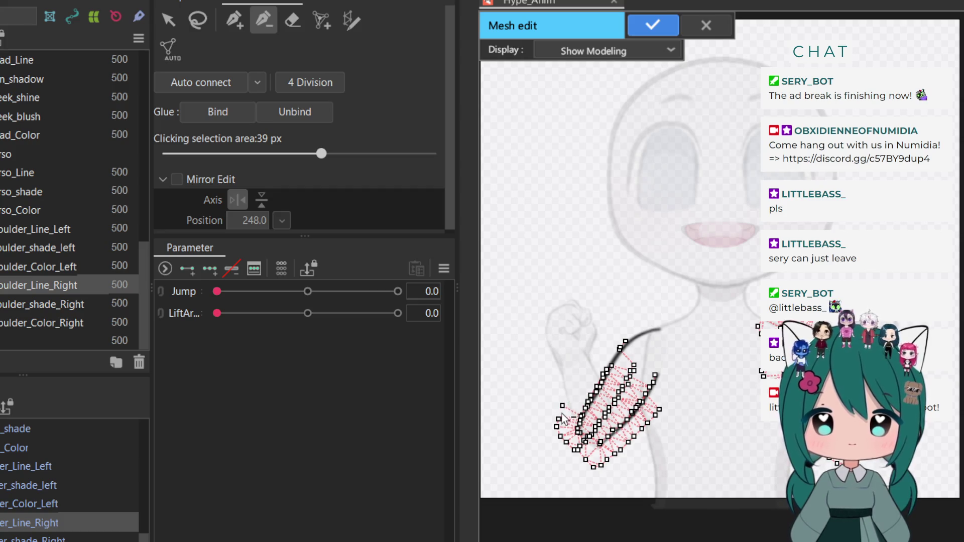
pyautogui.click(558, 419)
pyautogui.click(556, 426)
pyautogui.click(561, 436)
pyautogui.click(567, 442)
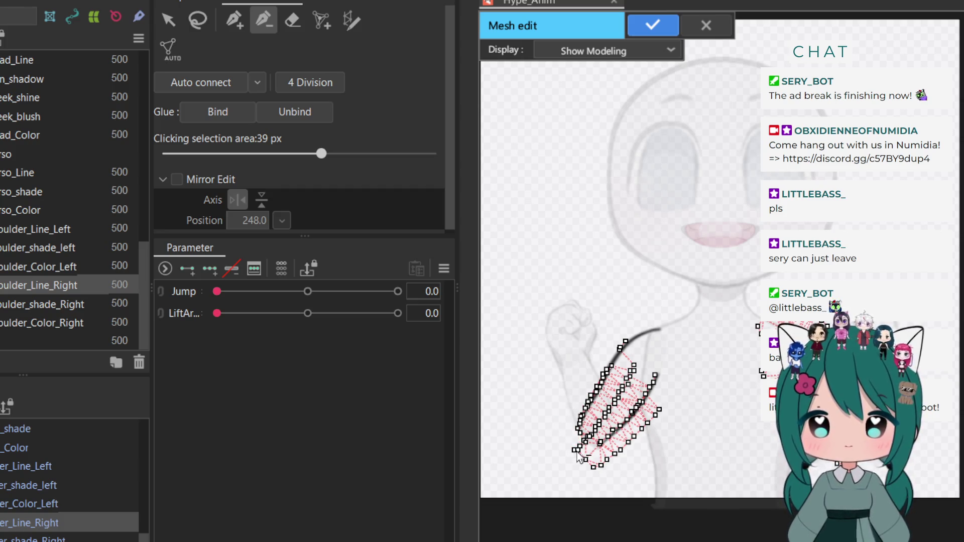
# Remove the lower-right, elbow and remaining top vertices, then confirm the mesh edits
pyautogui.click(659, 409)
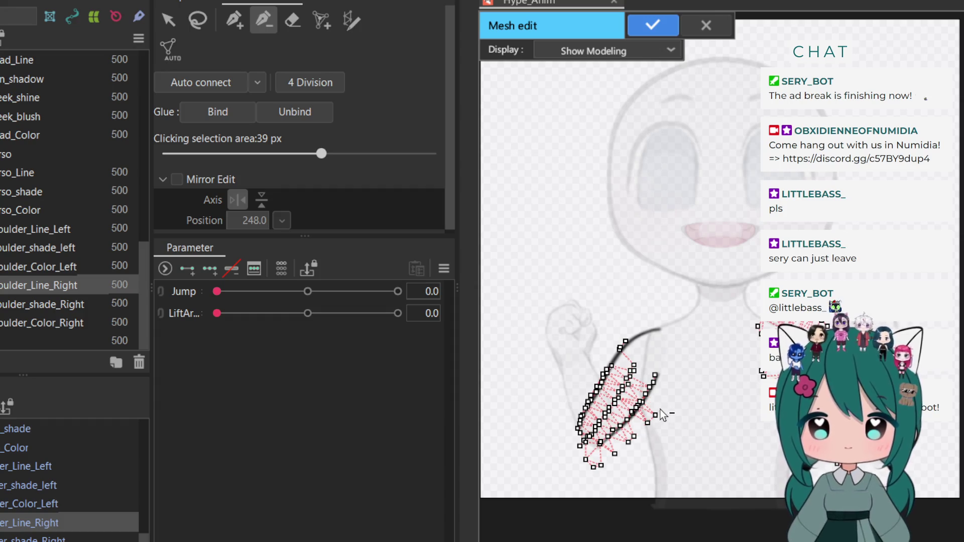
pyautogui.click(655, 415)
pyautogui.click(647, 423)
pyautogui.click(634, 436)
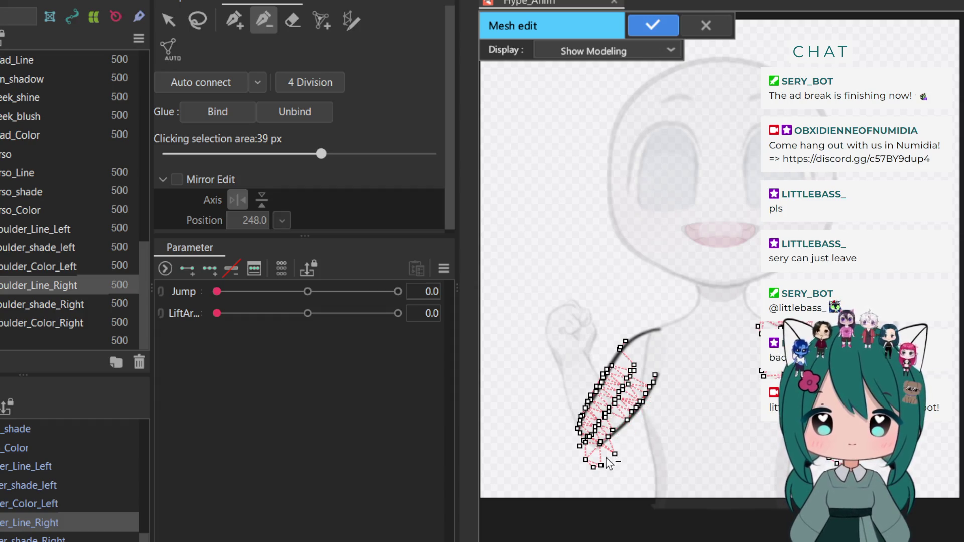
pyautogui.click(614, 454)
pyautogui.click(600, 465)
pyautogui.click(593, 466)
pyautogui.click(586, 459)
pyautogui.click(580, 445)
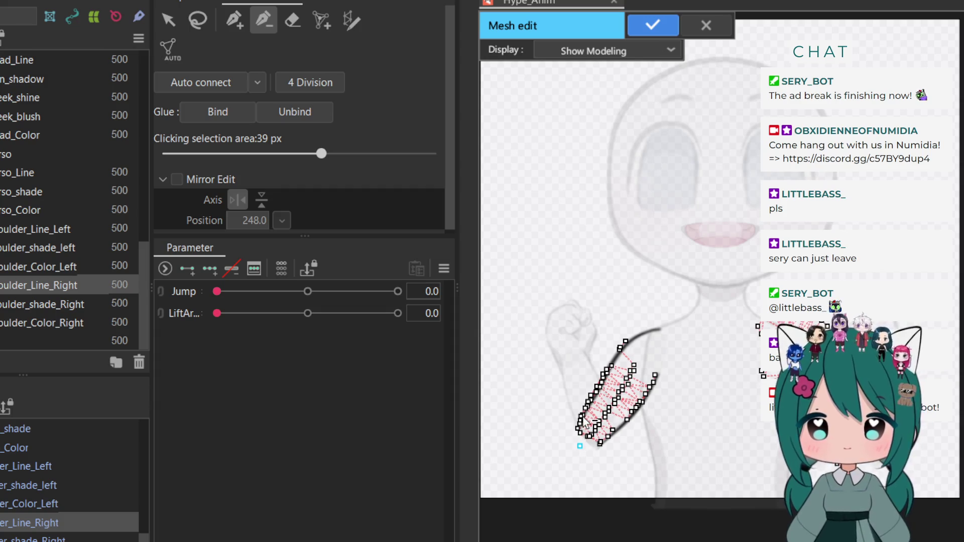
pyautogui.click(626, 342)
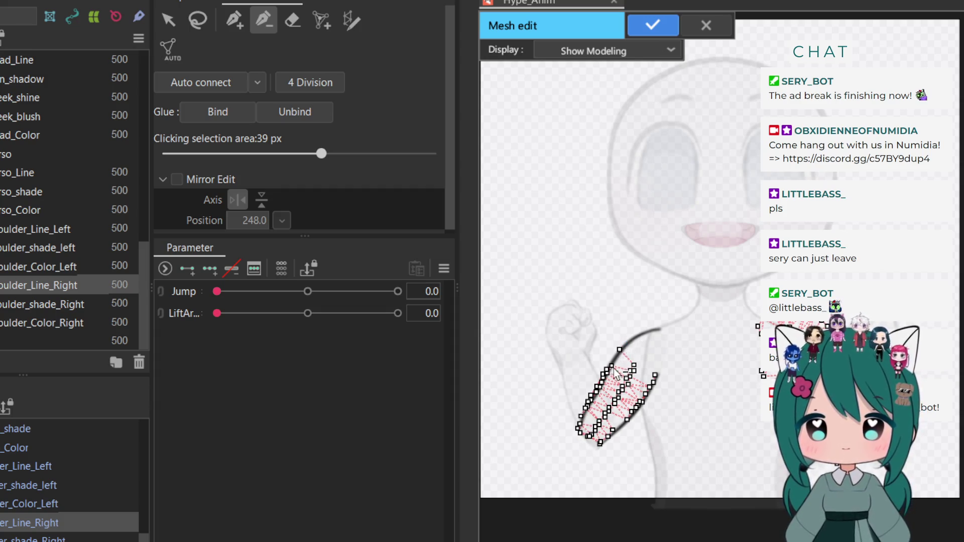
pyautogui.click(651, 26)
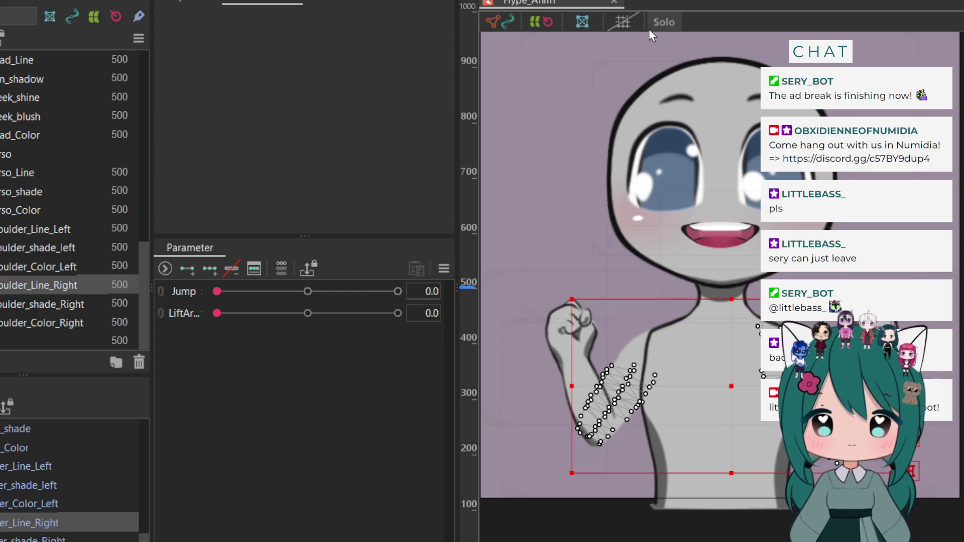
# Reselect Shoulder_Line_Right, erase its remaining right-edge arm vertices, and finish mesh editing
pyautogui.click(680, 200)
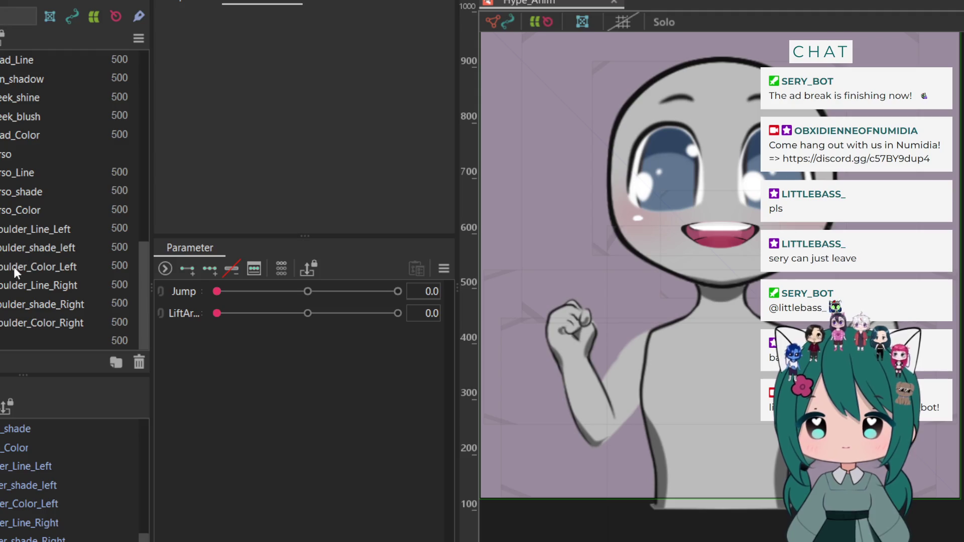
pyautogui.click(10, 287)
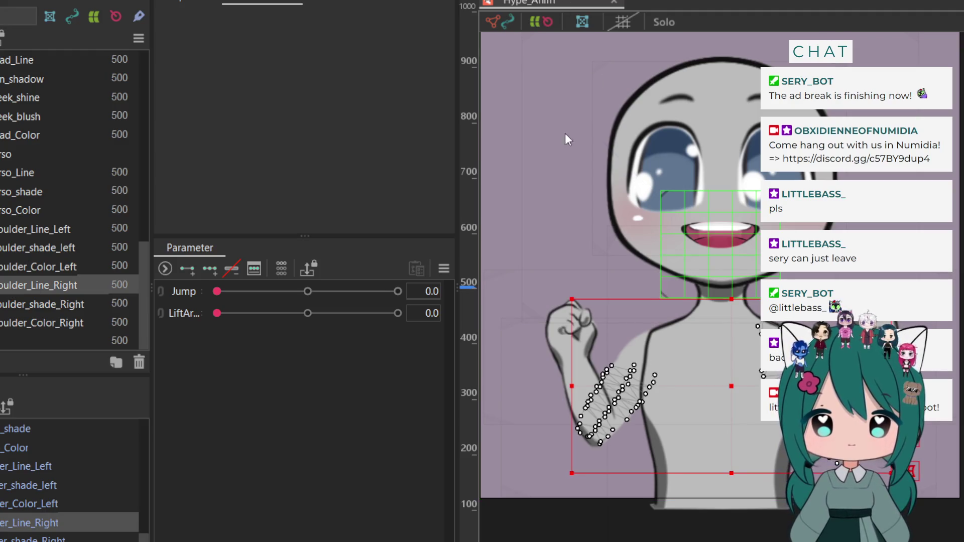
pyautogui.hotkey('ctrl', 'm')
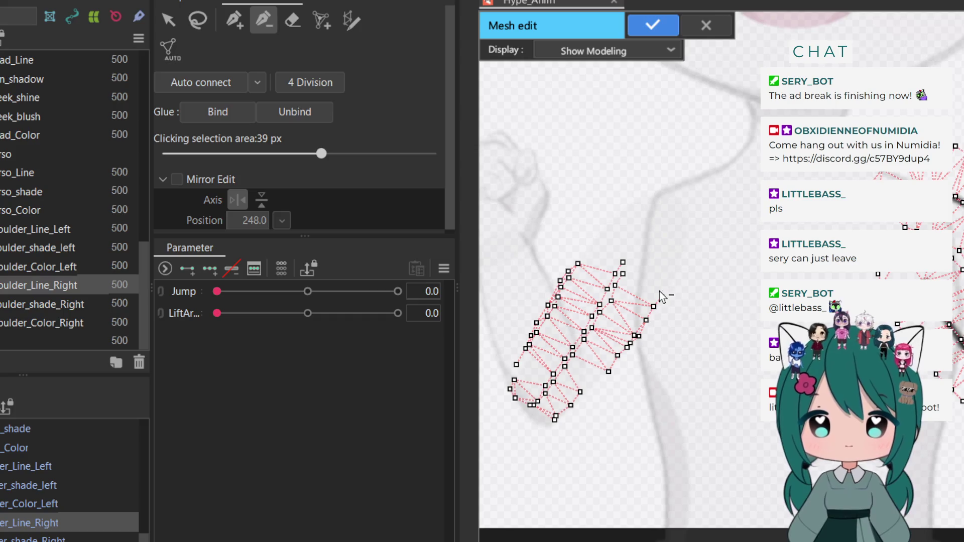
pyautogui.moveTo(660, 296)
pyautogui.mouseDown()
pyautogui.moveTo(614, 371)
pyautogui.moveTo(576, 411)
pyautogui.moveTo(580, 402)
pyautogui.moveTo(555, 423)
pyautogui.moveTo(537, 399)
pyautogui.moveTo(547, 388)
pyautogui.moveTo(517, 399)
pyautogui.moveTo(521, 360)
pyautogui.moveTo(533, 370)
pyautogui.moveTo(557, 301)
pyautogui.moveTo(578, 271)
pyautogui.moveTo(597, 266)
pyautogui.moveTo(563, 283)
pyautogui.moveTo(537, 347)
pyautogui.moveTo(557, 376)
pyautogui.moveTo(564, 371)
pyautogui.moveTo(556, 384)
pyautogui.moveTo(624, 268)
pyautogui.moveTo(587, 335)
pyautogui.mouseUp()
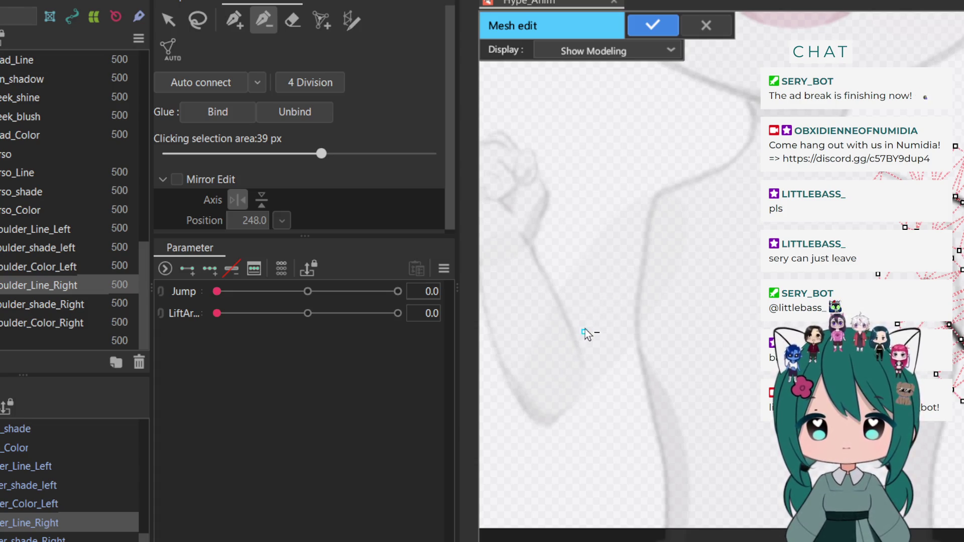
pyautogui.press('Return')
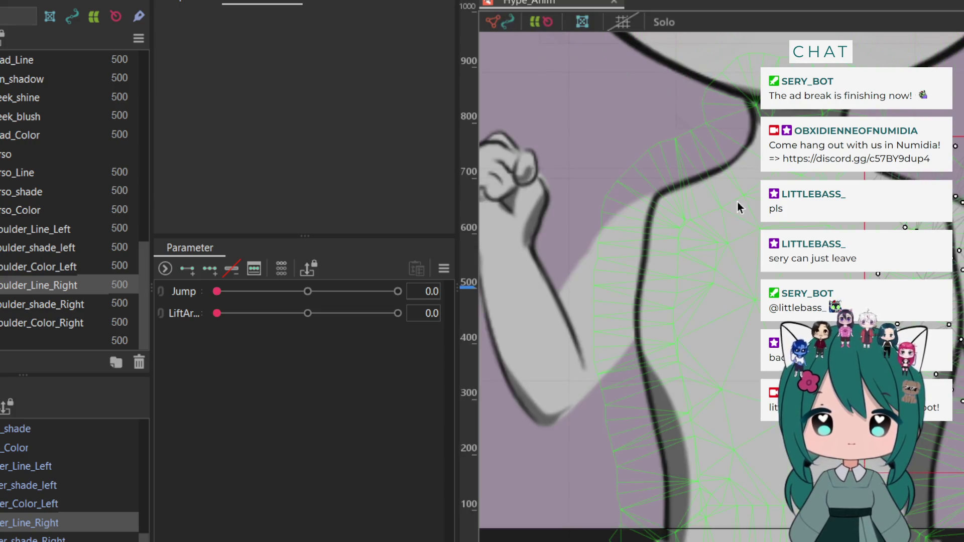
# Select Shoulder_Color_Right in Mesh Edit and delete its top and right-tip arm vertices
pyautogui.click(33, 307)
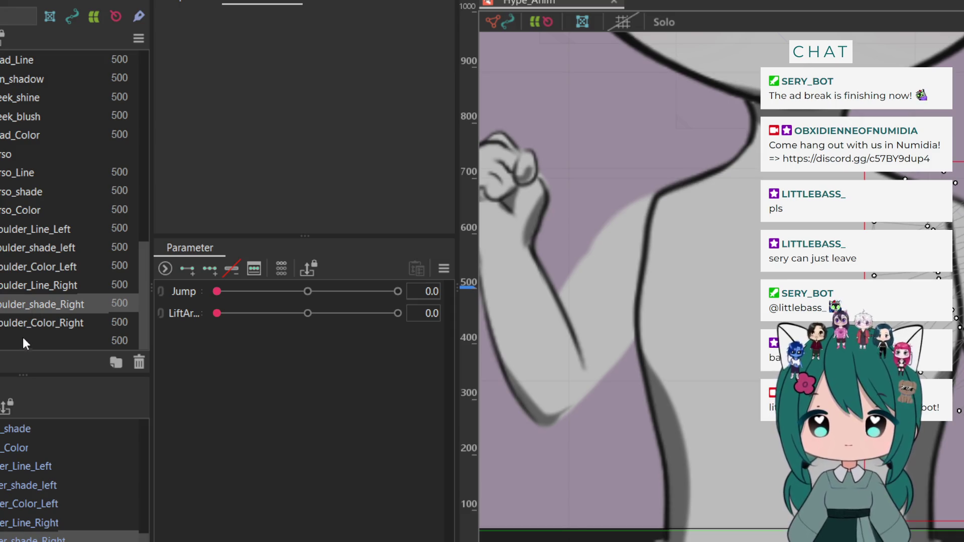
pyautogui.click(26, 324)
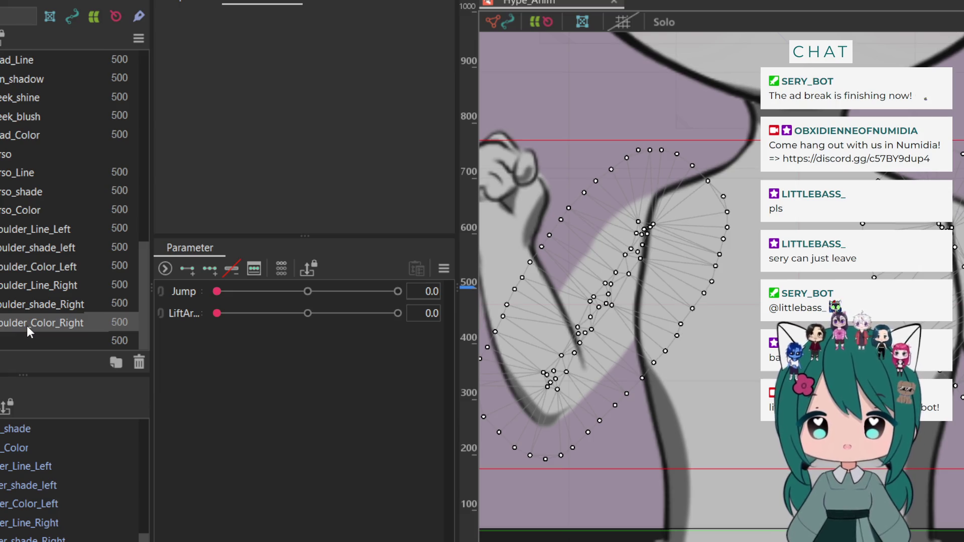
pyautogui.hotkey('ctrl', 'e')
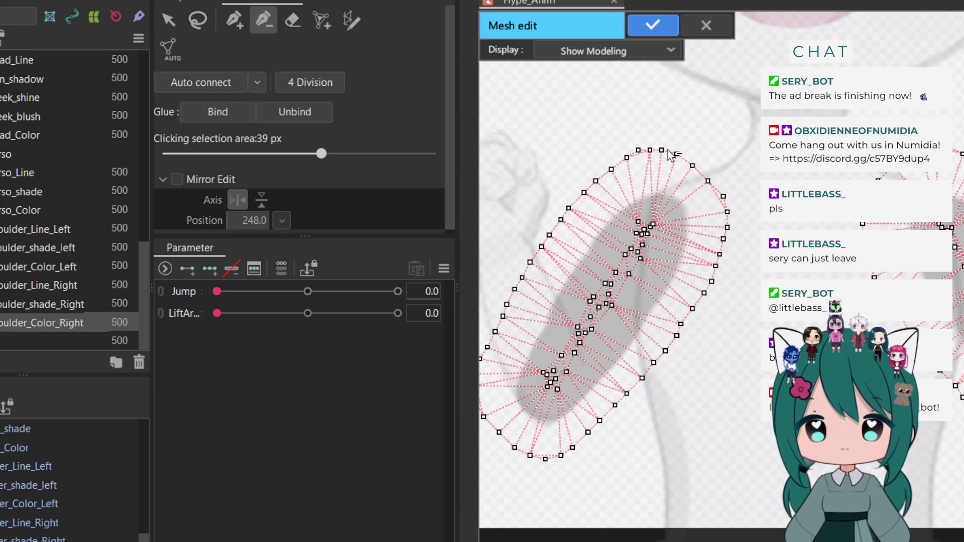
pyautogui.click(661, 150)
pyautogui.click(649, 150)
pyautogui.click(638, 150)
pyautogui.click(676, 154)
pyautogui.click(692, 165)
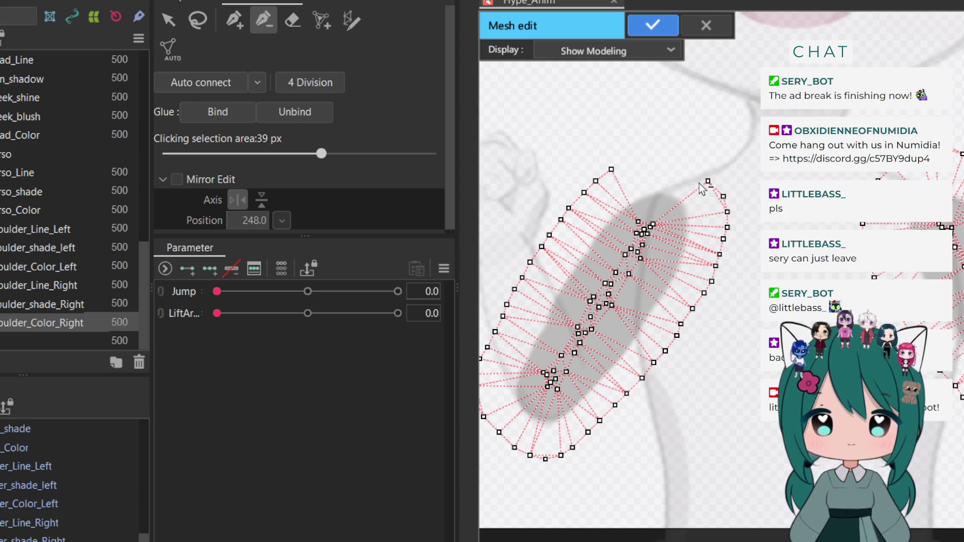
pyautogui.click(708, 181)
pyautogui.click(724, 196)
pyautogui.click(726, 212)
pyautogui.click(728, 228)
pyautogui.click(723, 238)
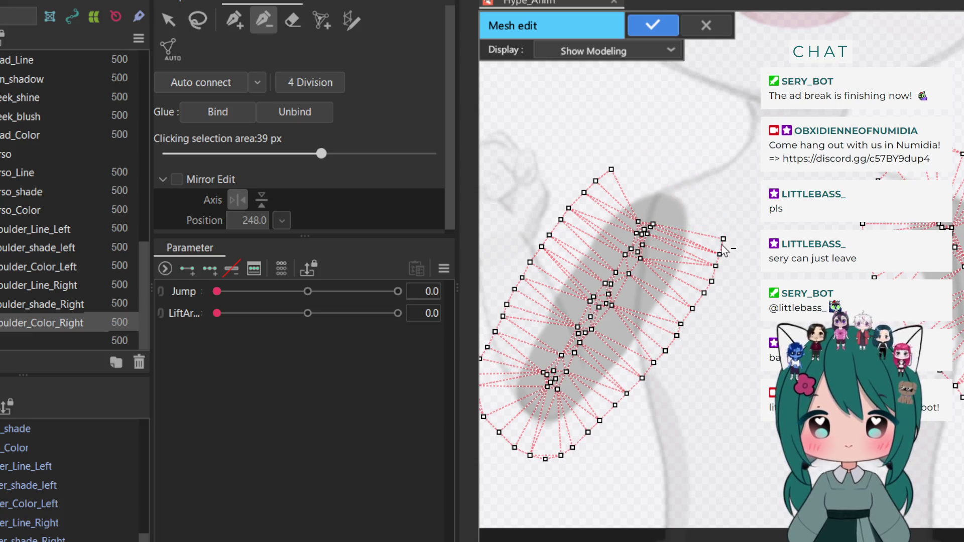
# Delete the upper-middle, central and elbow-cluster vertices of the arm mesh
pyautogui.click(638, 222)
pyautogui.click(652, 224)
pyautogui.click(643, 229)
pyautogui.click(647, 234)
pyautogui.click(642, 234)
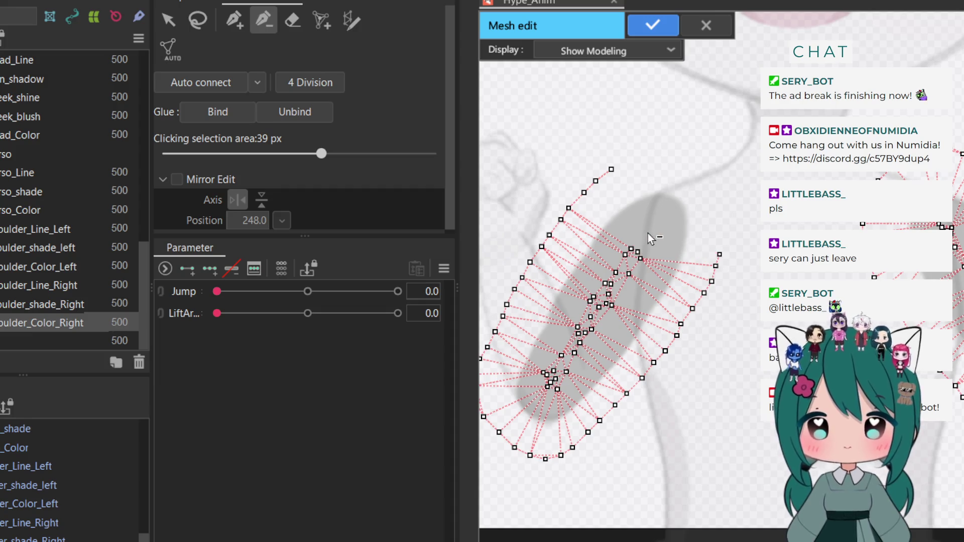
pyautogui.click(642, 244)
pyautogui.click(637, 252)
pyautogui.click(630, 249)
pyautogui.click(625, 255)
pyautogui.click(616, 272)
pyautogui.click(640, 259)
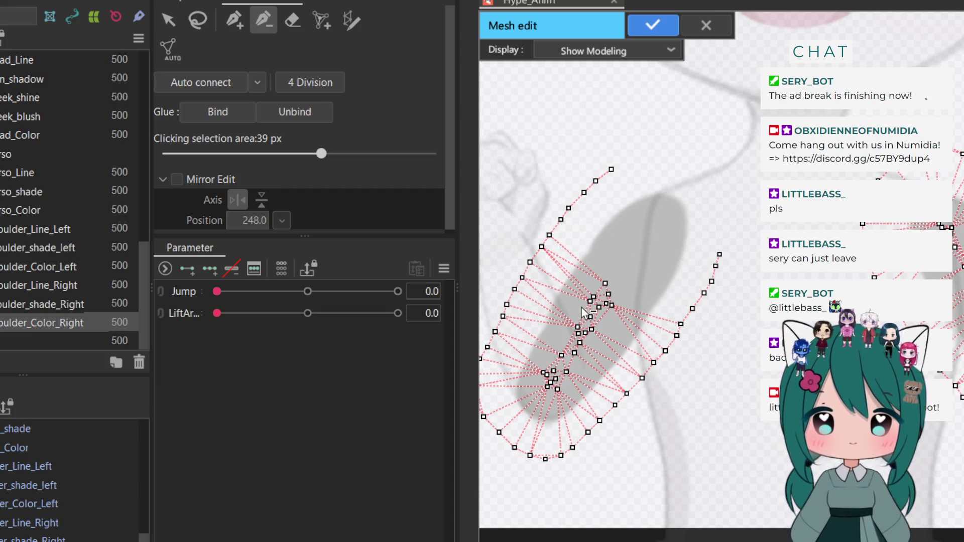
pyautogui.click(605, 283)
pyautogui.click(611, 284)
pyautogui.click(608, 294)
pyautogui.click(593, 297)
pyautogui.click(589, 301)
pyautogui.click(599, 306)
pyautogui.click(611, 305)
pyautogui.click(589, 316)
pyautogui.click(591, 330)
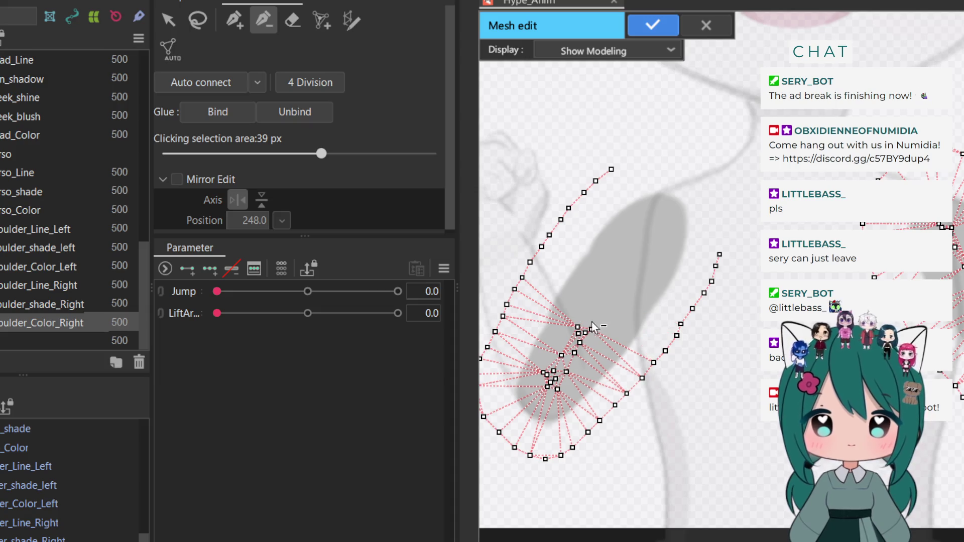
pyautogui.click(584, 332)
pyautogui.click(578, 333)
pyautogui.click(580, 343)
pyautogui.click(574, 352)
pyautogui.click(577, 327)
pyautogui.click(561, 355)
pyautogui.click(566, 372)
pyautogui.click(553, 370)
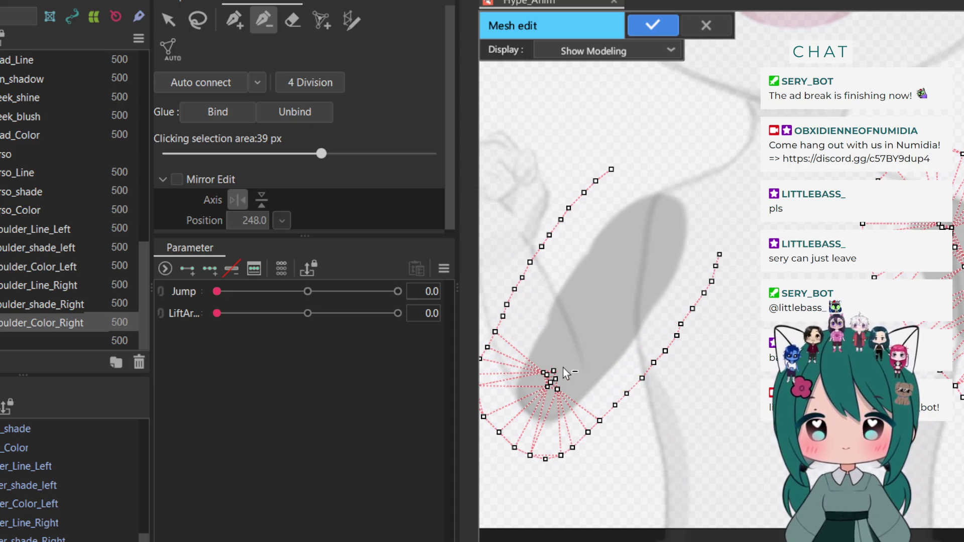
pyautogui.click(557, 389)
pyautogui.click(555, 378)
pyautogui.click(550, 383)
pyautogui.click(547, 387)
pyautogui.click(543, 373)
# Delete the right-edge, lower-right and bottom-left vertices of the arm mesh
pyautogui.click(720, 254)
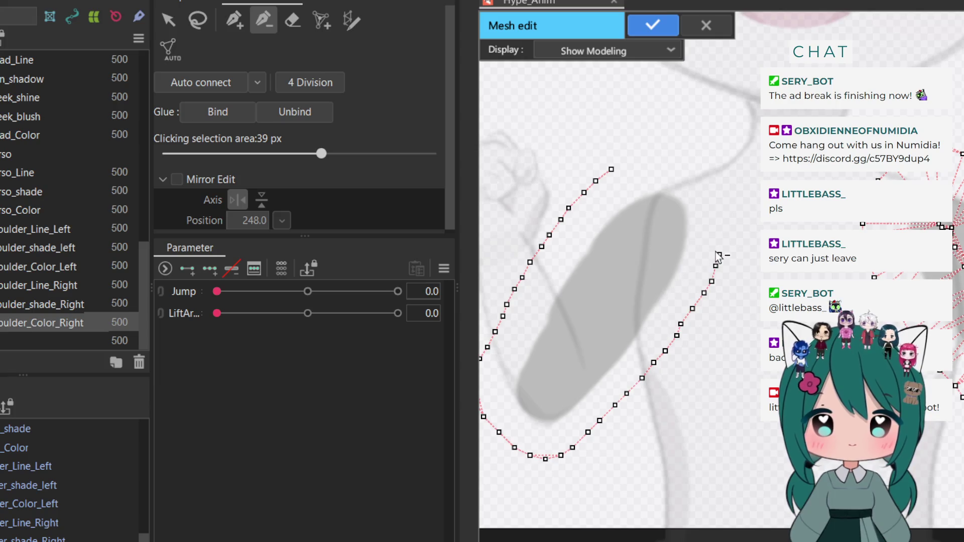
pyautogui.click(716, 266)
pyautogui.click(711, 281)
pyautogui.click(704, 292)
pyautogui.click(692, 308)
pyautogui.click(681, 324)
pyautogui.click(677, 335)
pyautogui.click(665, 351)
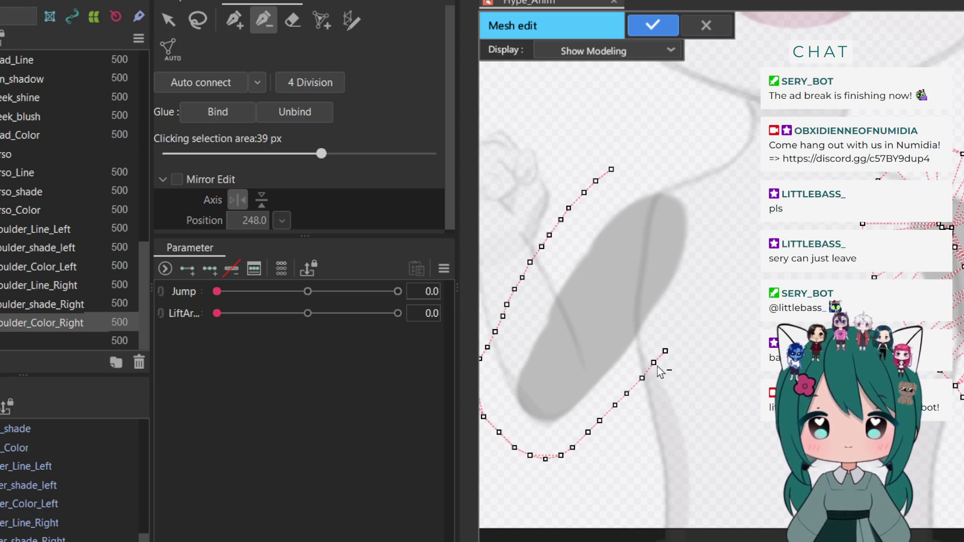
pyautogui.click(652, 362)
pyautogui.click(641, 378)
pyautogui.click(627, 394)
pyautogui.click(615, 404)
pyautogui.click(599, 421)
pyautogui.click(588, 431)
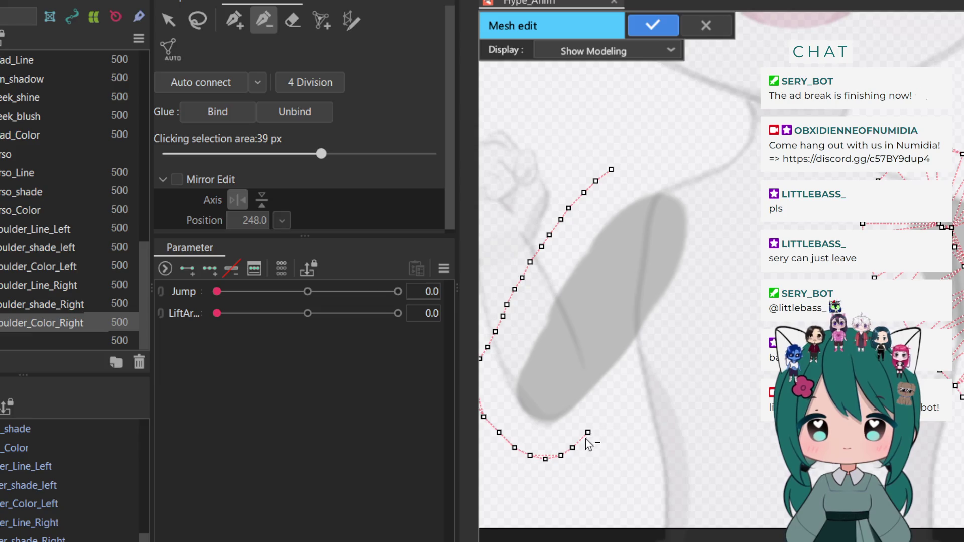
pyautogui.click(572, 447)
pyautogui.scroll(-2, 628, 424)
pyautogui.click(579, 445)
pyautogui.click(569, 448)
pyautogui.click(558, 446)
pyautogui.click(546, 440)
pyautogui.click(536, 429)
pyautogui.click(525, 418)
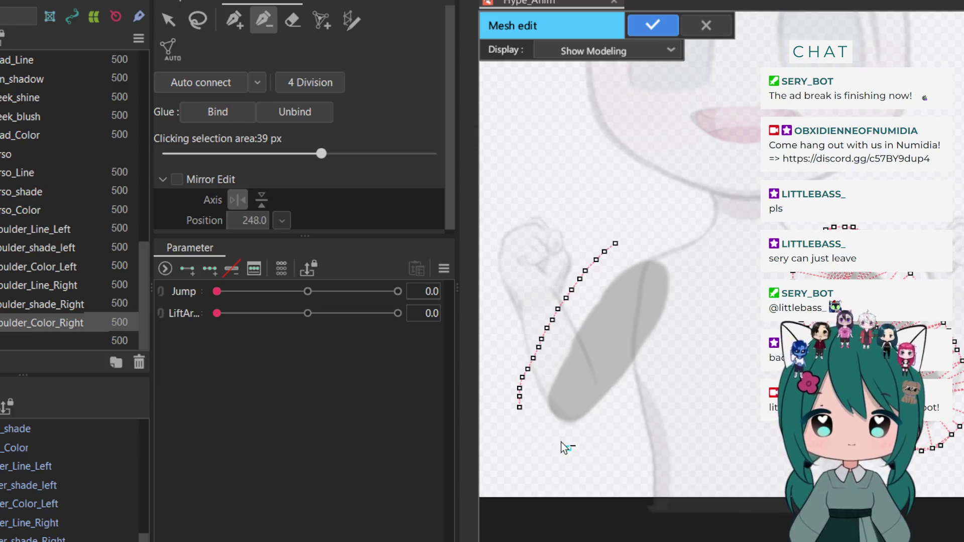
pyautogui.click(520, 407)
# Delete the remaining lower-left arm vertices and apply the mesh edit
pyautogui.click(520, 397)
pyautogui.click(519, 388)
pyautogui.click(522, 377)
pyautogui.click(528, 369)
pyautogui.click(533, 358)
pyautogui.click(539, 347)
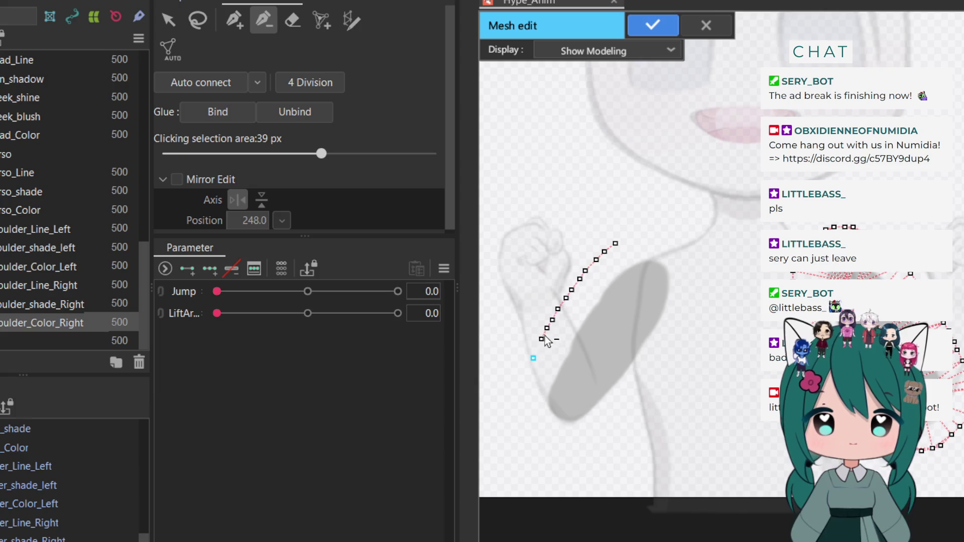
pyautogui.click(541, 339)
pyautogui.click(552, 320)
pyautogui.click(547, 327)
pyautogui.click(558, 308)
pyautogui.click(566, 297)
pyautogui.click(579, 279)
pyautogui.click(585, 270)
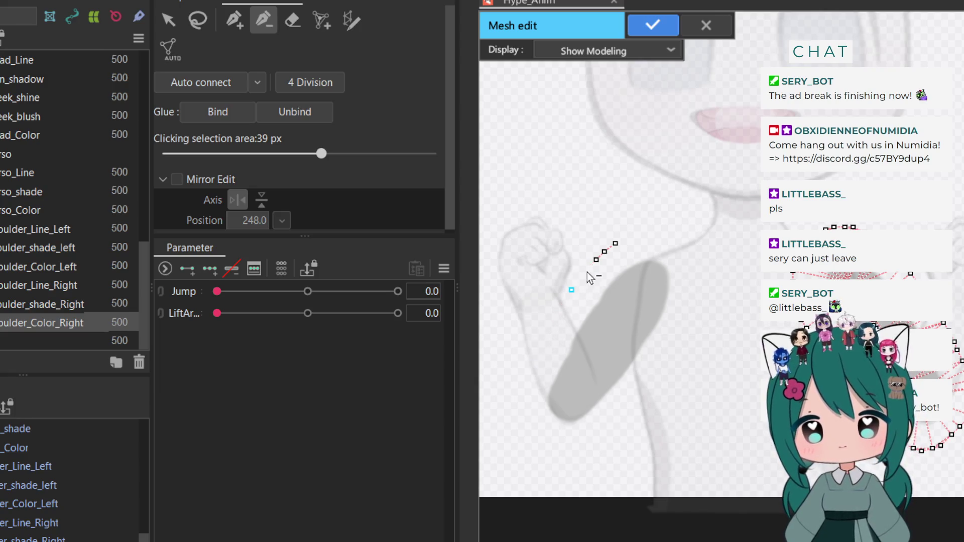
pyautogui.click(596, 259)
pyautogui.click(604, 252)
pyautogui.click(615, 243)
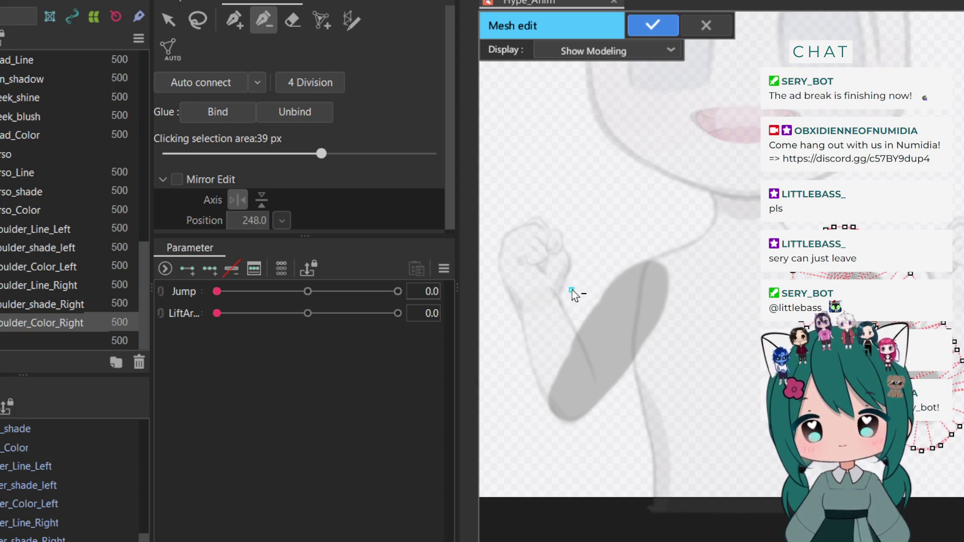
pyautogui.click(641, 27)
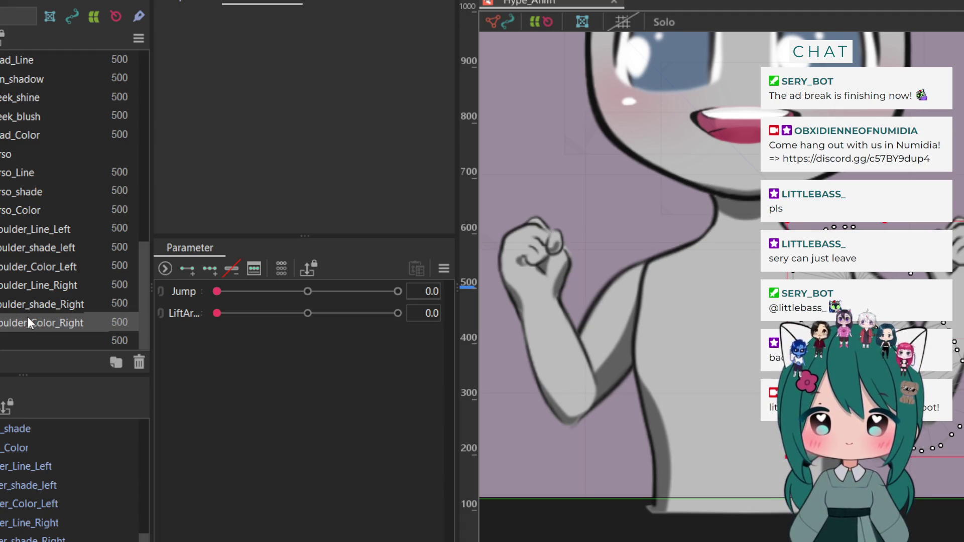
# Edit the clipping mask entry in shoulder_shade_left's properties
pyautogui.click(30, 301)
pyautogui.click(36, 283)
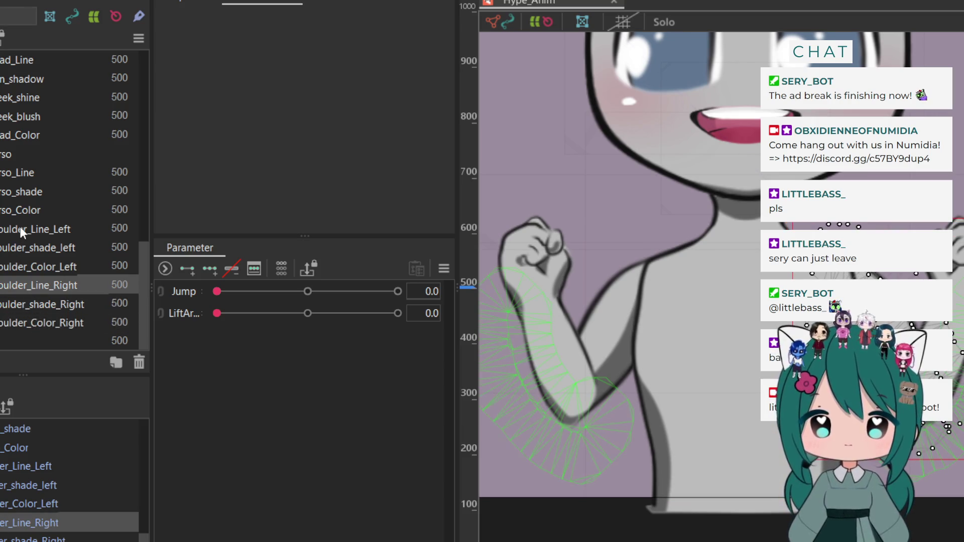
pyautogui.click(20, 247)
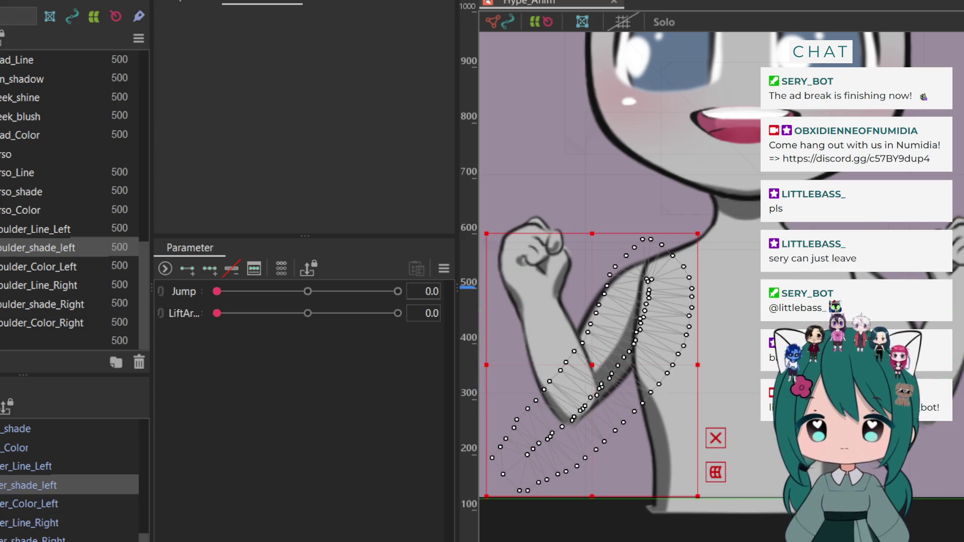
pyautogui.click(187, 2)
pyautogui.doubleClick(384, 99)
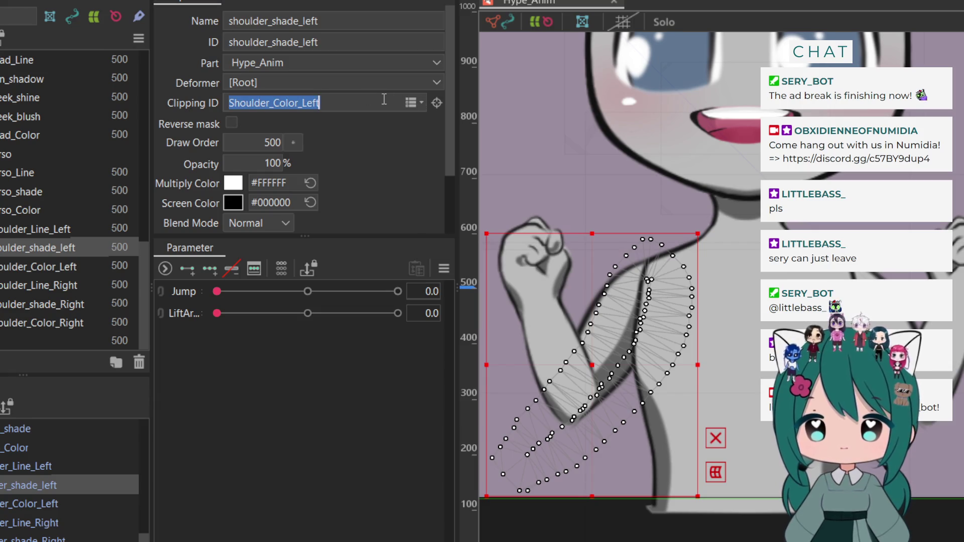
pyautogui.press('BackSpace')
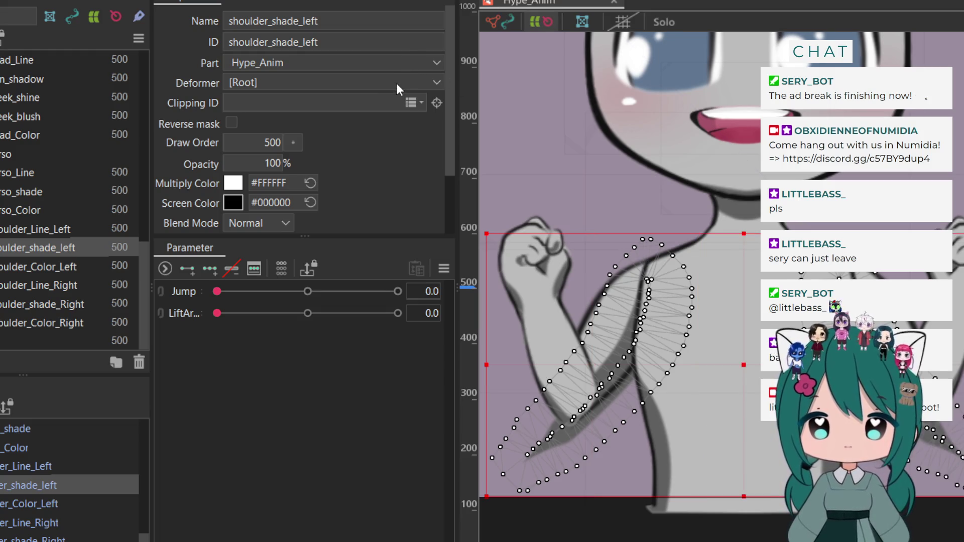
pyautogui.click(504, 25)
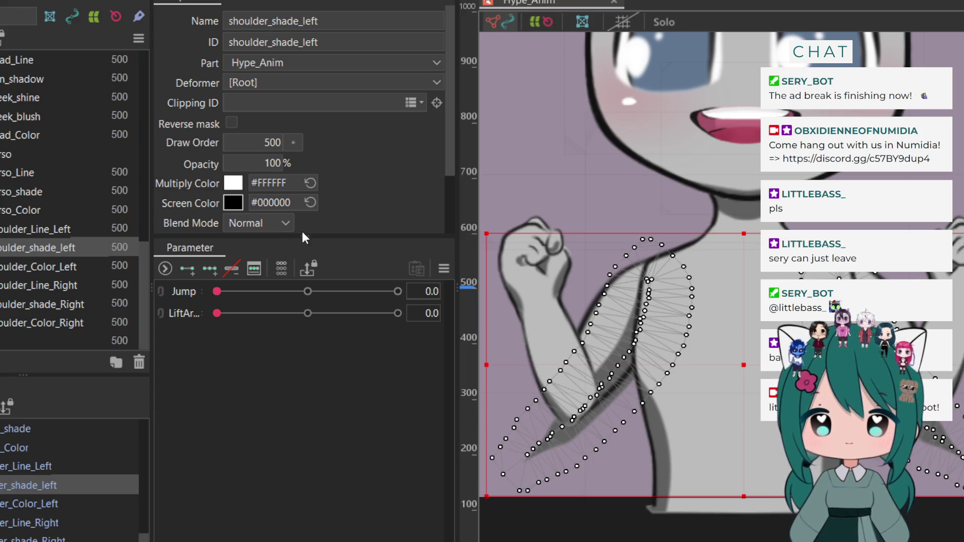
# Restore shoulder_shade_left's clipping to Shoulder_Color_Left and open shoulder_shade_Right's mesh
pyautogui.click(29, 303)
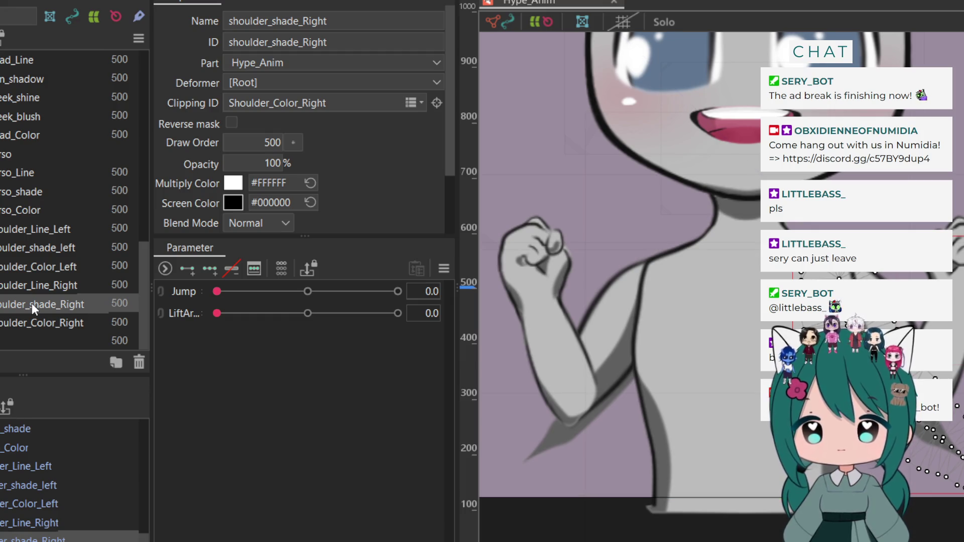
pyautogui.hotkey('ctrl', 'z')
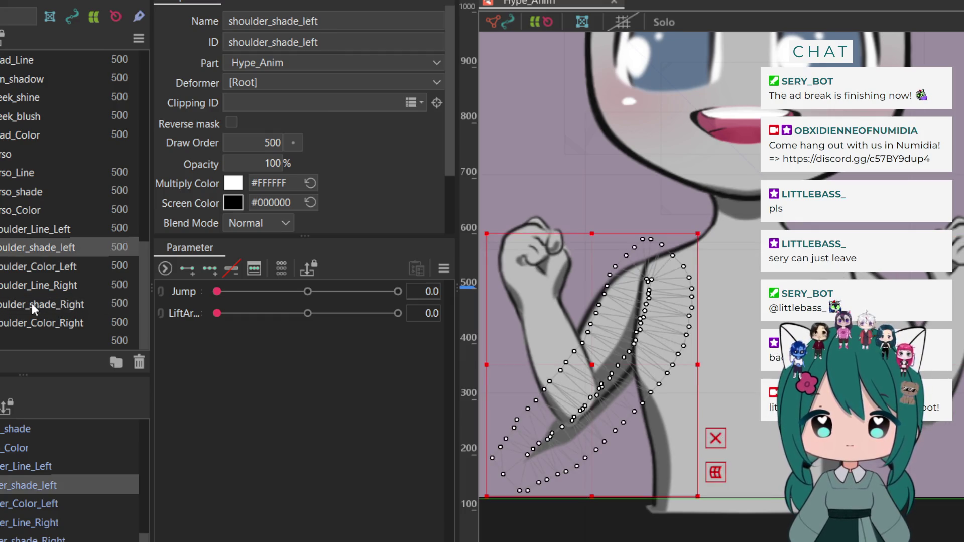
pyautogui.hotkey('ctrl', 'z')
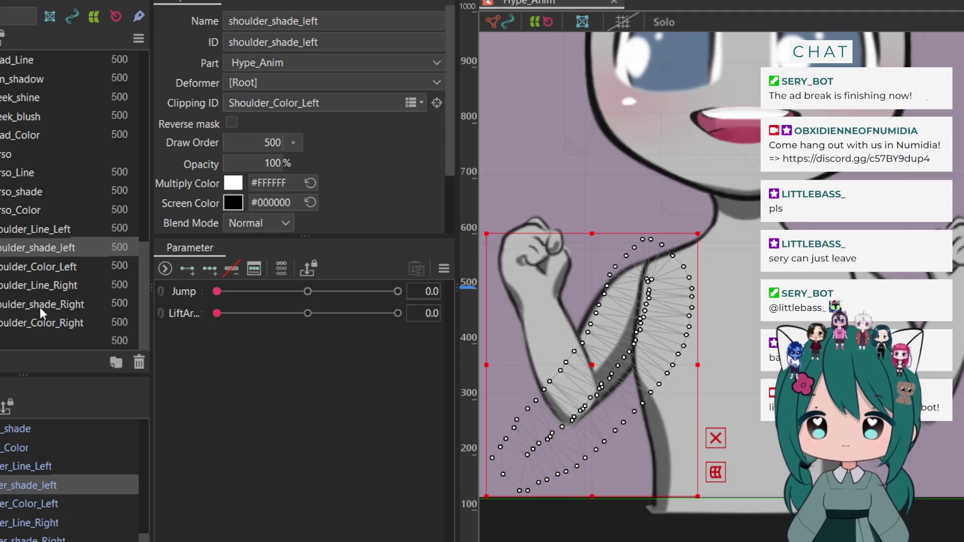
pyautogui.click(40, 305)
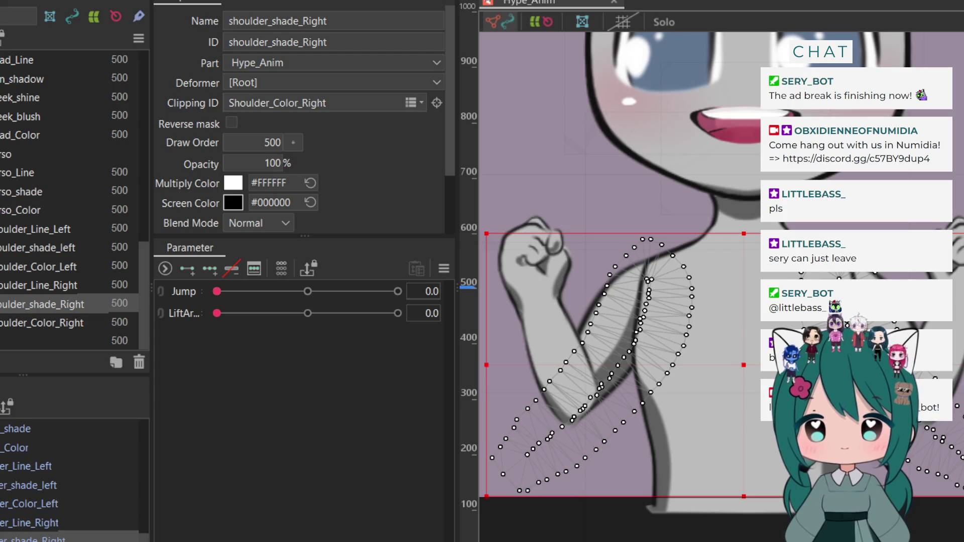
pyautogui.click(582, 22)
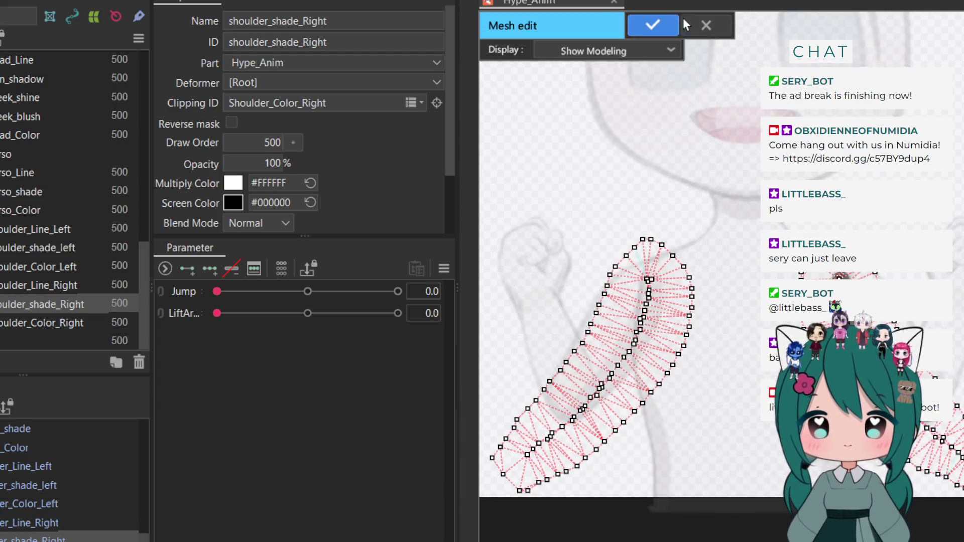
# Drag shoulder_shade_Right's top shoulder vertex downward and apply the mesh change
pyautogui.click(708, 22)
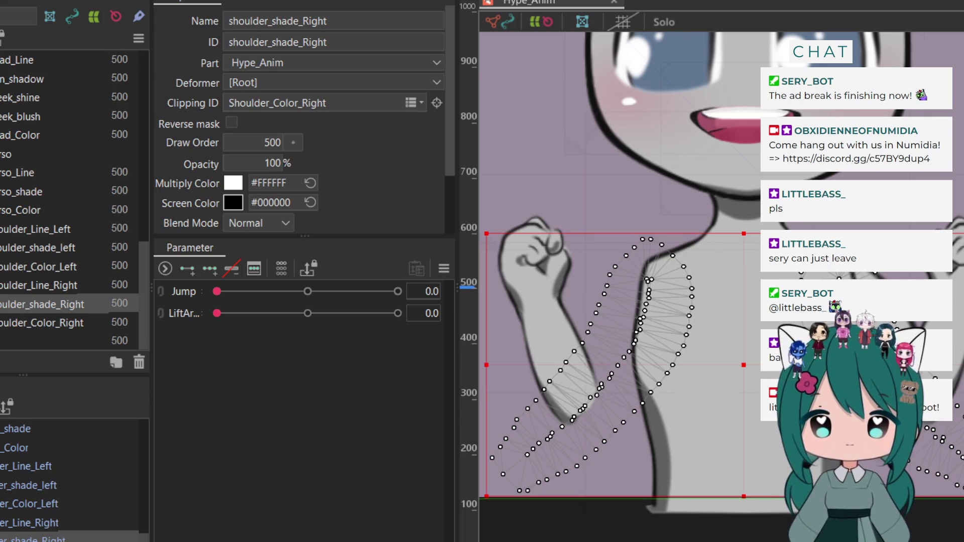
pyautogui.click(583, 22)
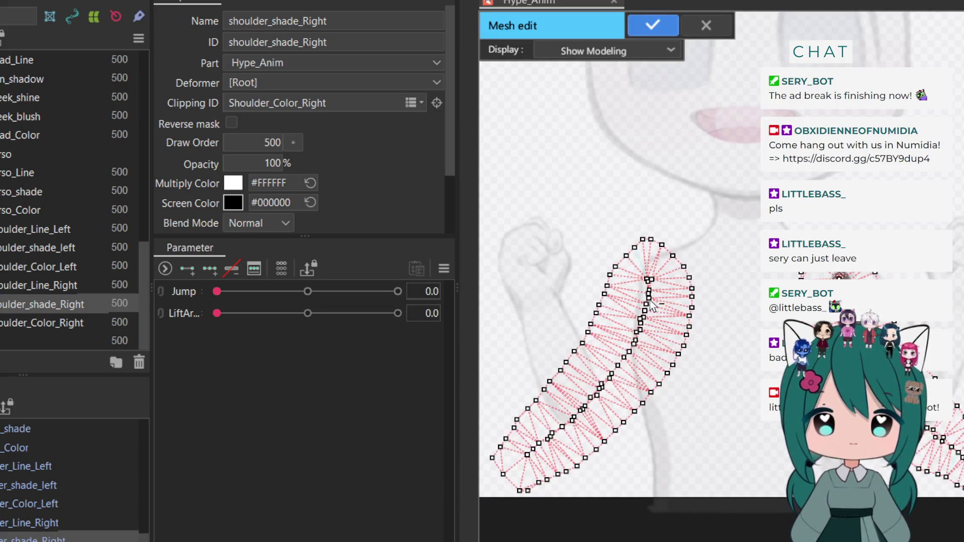
pyautogui.moveTo(648, 280)
pyautogui.mouseDown()
pyautogui.moveTo(638, 335)
pyautogui.moveTo(627, 356)
pyautogui.moveTo(633, 324)
pyautogui.moveTo(603, 389)
pyautogui.moveTo(507, 479)
pyautogui.moveTo(500, 459)
pyautogui.moveTo(582, 352)
pyautogui.moveTo(608, 279)
pyautogui.moveTo(645, 244)
pyautogui.moveTo(689, 282)
pyautogui.moveTo(694, 312)
pyautogui.moveTo(680, 364)
pyautogui.moveTo(594, 435)
pyautogui.moveTo(608, 449)
pyautogui.moveTo(529, 489)
pyautogui.moveTo(568, 474)
pyautogui.mouseUp()
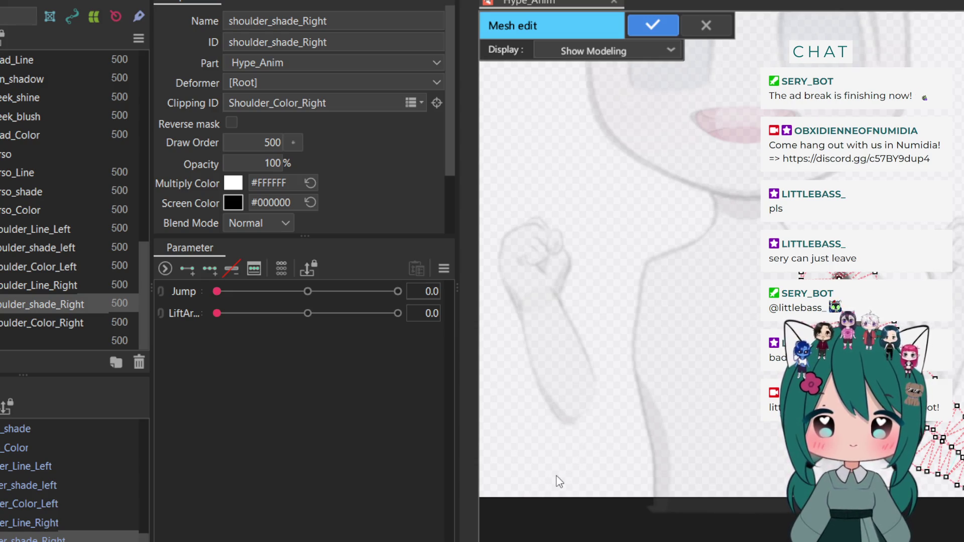
pyautogui.click(643, 22)
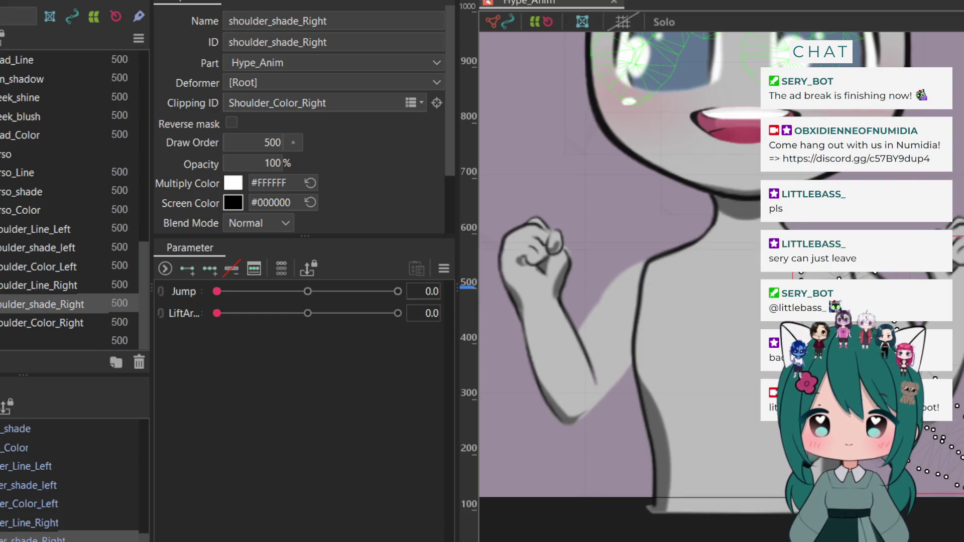
pyautogui.click(11, 323)
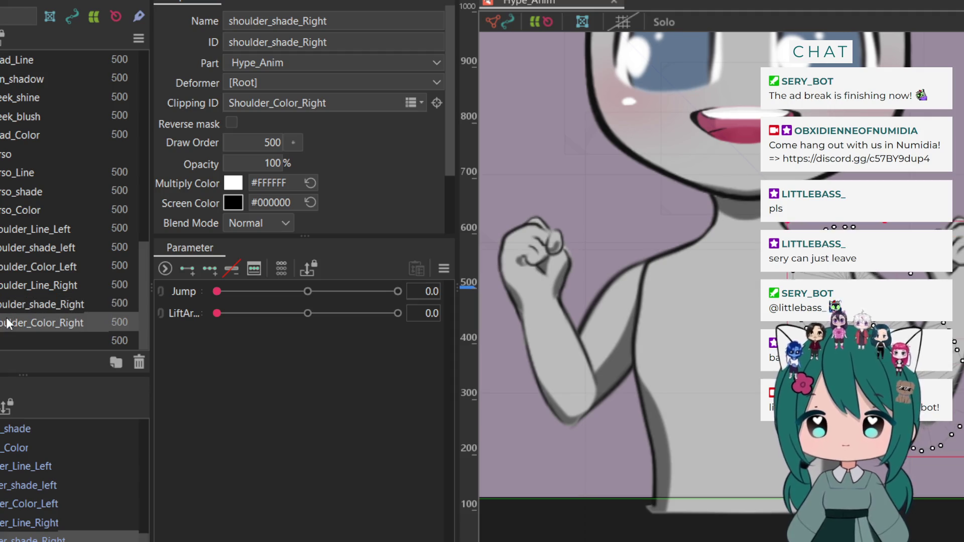
# Place Hype_Anim Rotation below Shoulder_Color_Left and parent the right line, shade and colour layers under it
pyautogui.keyDown('ctrl'); pyautogui.click(9, 301); pyautogui.keyUp('ctrl')
pyautogui.keyDown('ctrl'); pyautogui.click(7, 286); pyautogui.keyUp('ctrl')
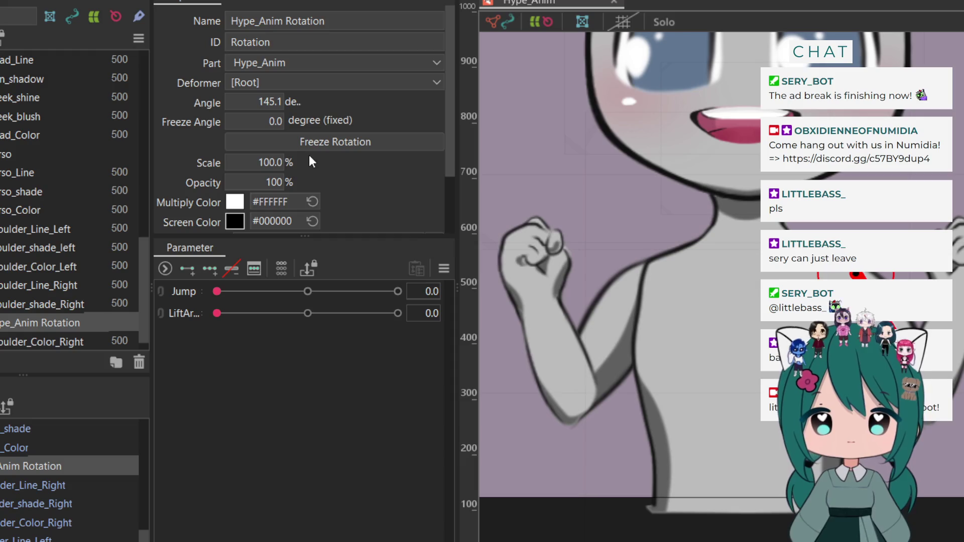
pyautogui.scroll(-1, 28, 256)
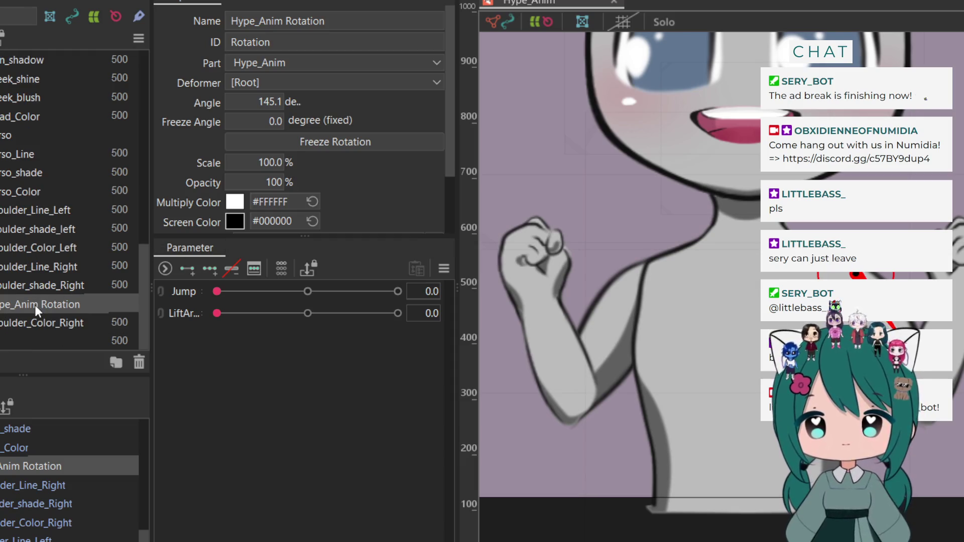
pyautogui.moveTo(35, 305); pyautogui.dragTo(40, 257)
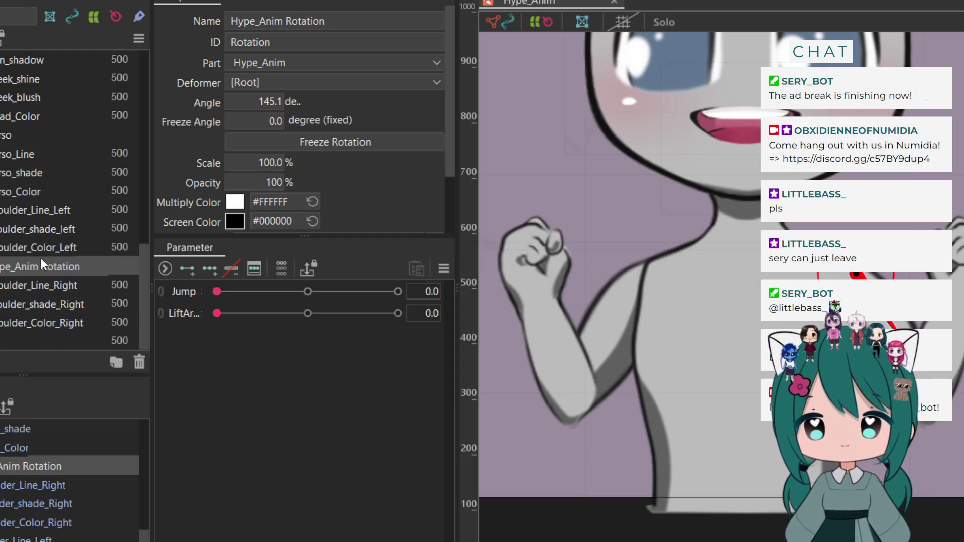
pyautogui.click(39, 286)
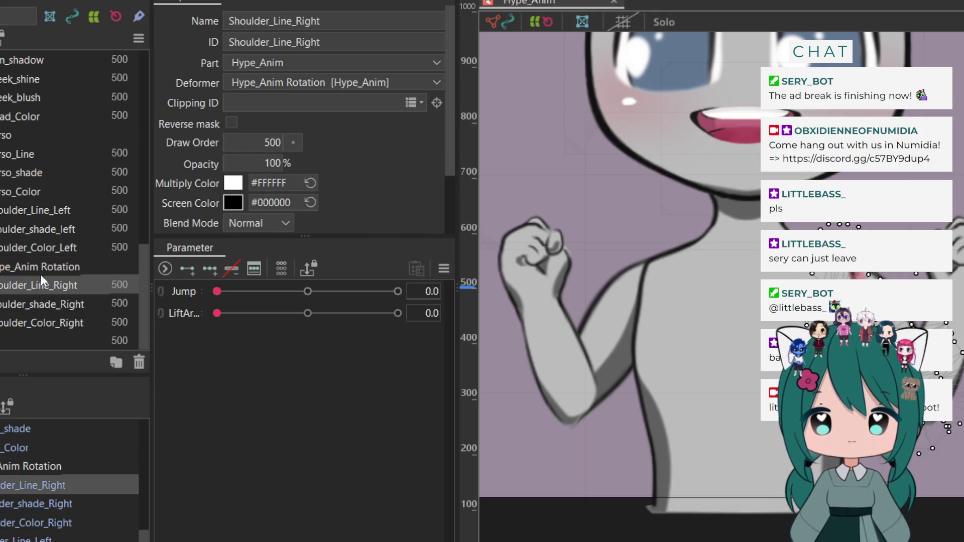
pyautogui.click(34, 305)
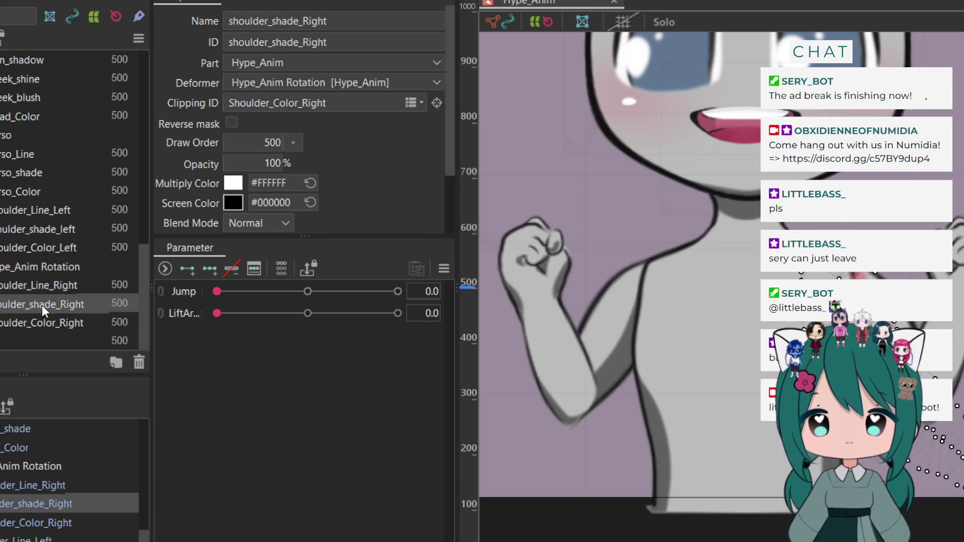
pyautogui.moveTo(32, 319)
pyautogui.mouseDown()
pyautogui.moveTo(42, 324)
pyautogui.moveTo(41, 262)
pyautogui.moveTo(38, 269)
pyautogui.mouseUp()
pyautogui.click(38, 268)
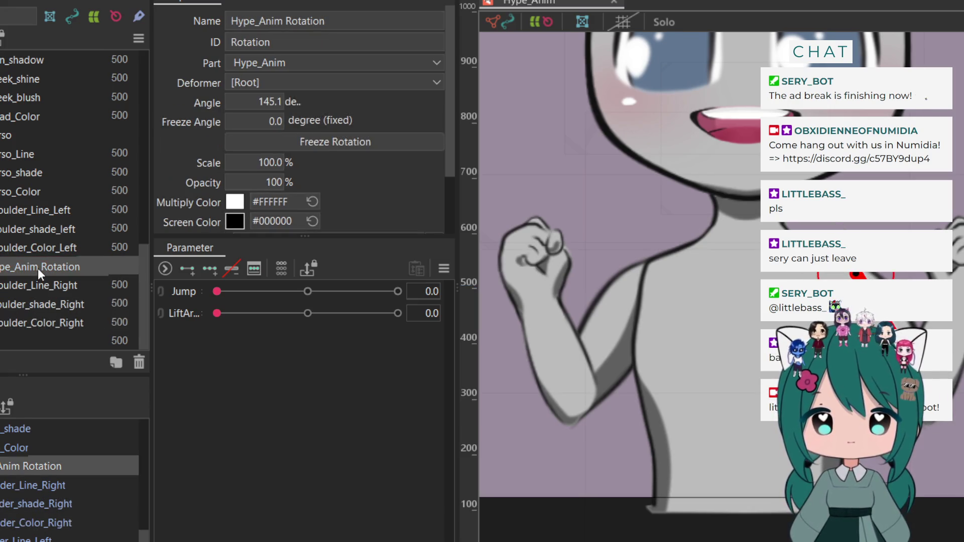
pyautogui.click(188, 291)
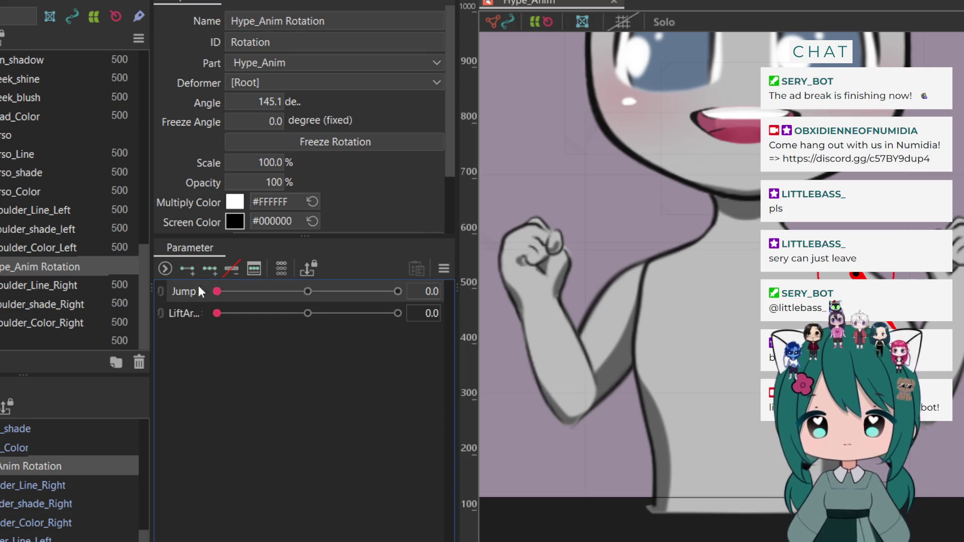
# Add Jump keys at 0, 0.5 and 1, undoing the accidental Hype_Anim Rotation2 deformer
pyautogui.click(207, 273)
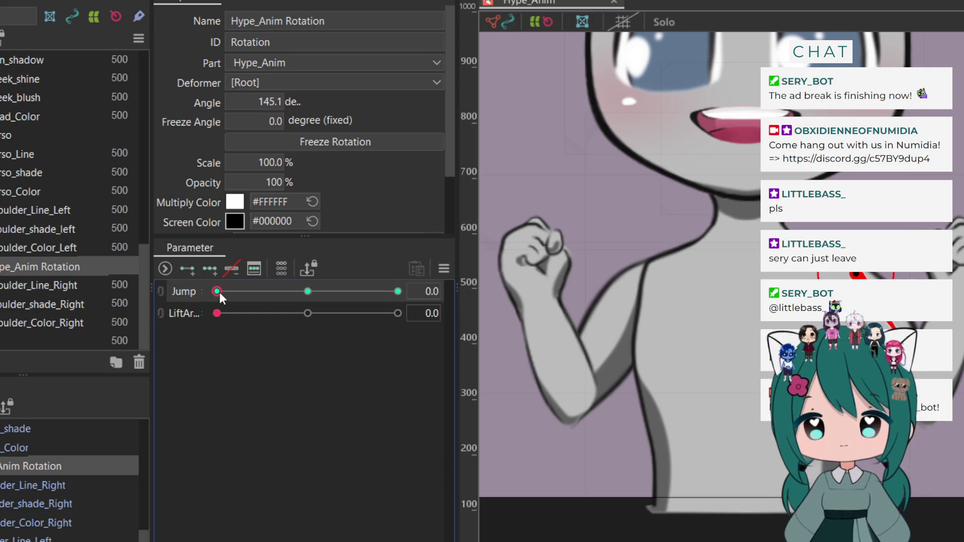
pyautogui.moveTo(217, 291); pyautogui.dragTo(307, 301)
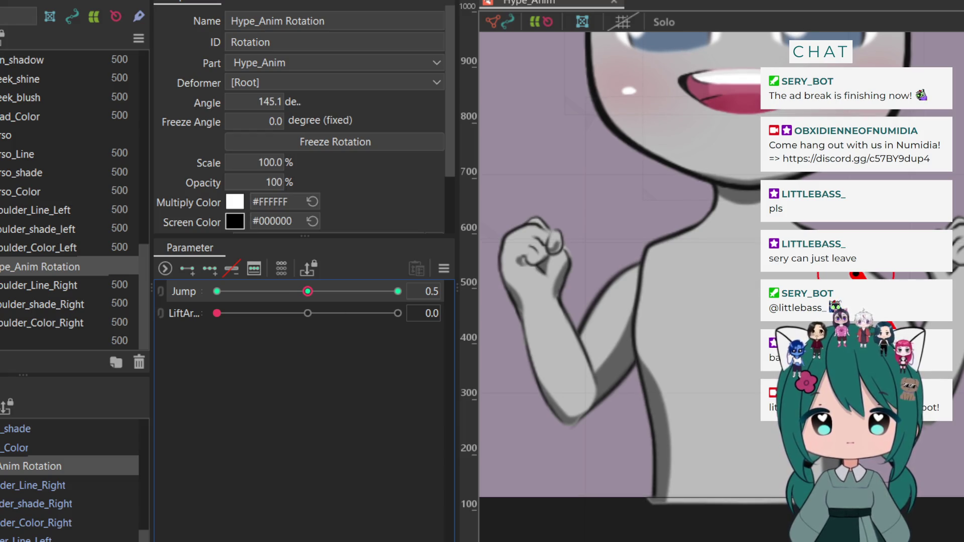
pyautogui.press('Return')
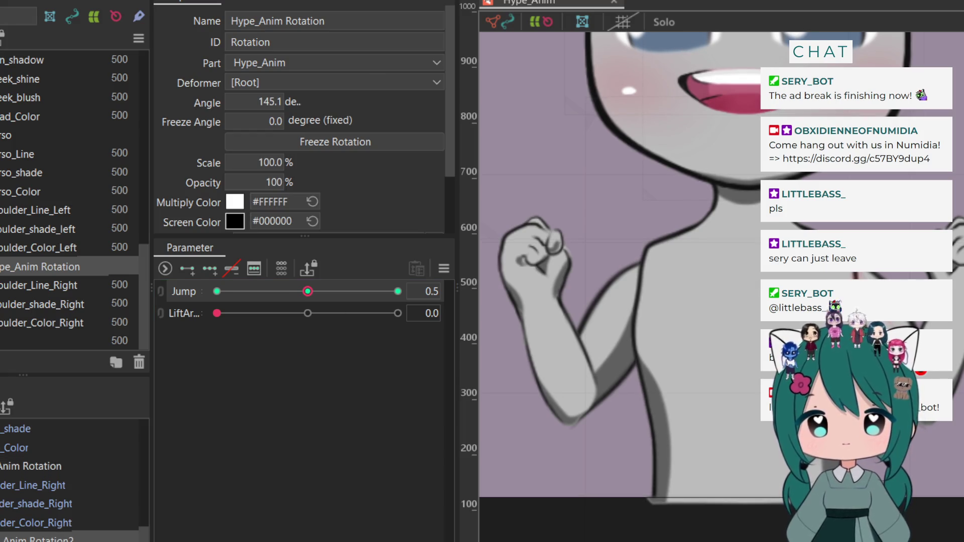
pyautogui.hotkey('ctrl', 'z')
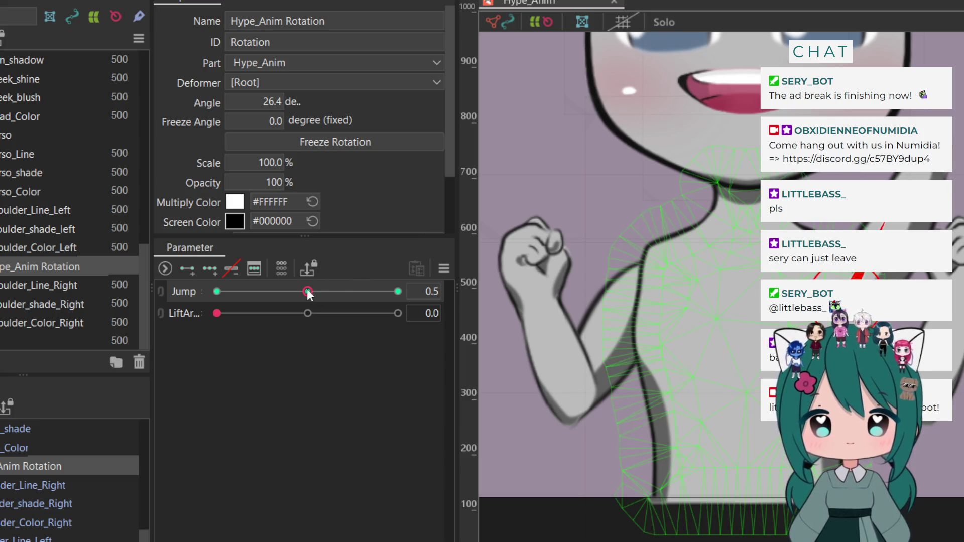
# Scrub Jump between 0 and 1.0 to preview the shoulder rotation
pyautogui.click(217, 291)
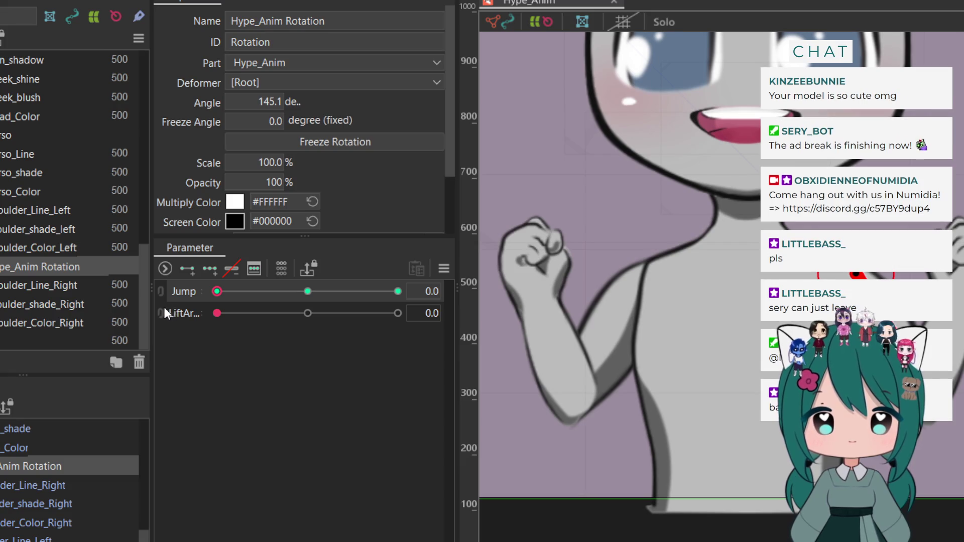
pyautogui.moveTo(217, 291)
pyautogui.mouseDown()
pyautogui.moveTo(239, 305)
pyautogui.moveTo(399, 292)
pyautogui.moveTo(307, 300)
pyautogui.mouseUp()
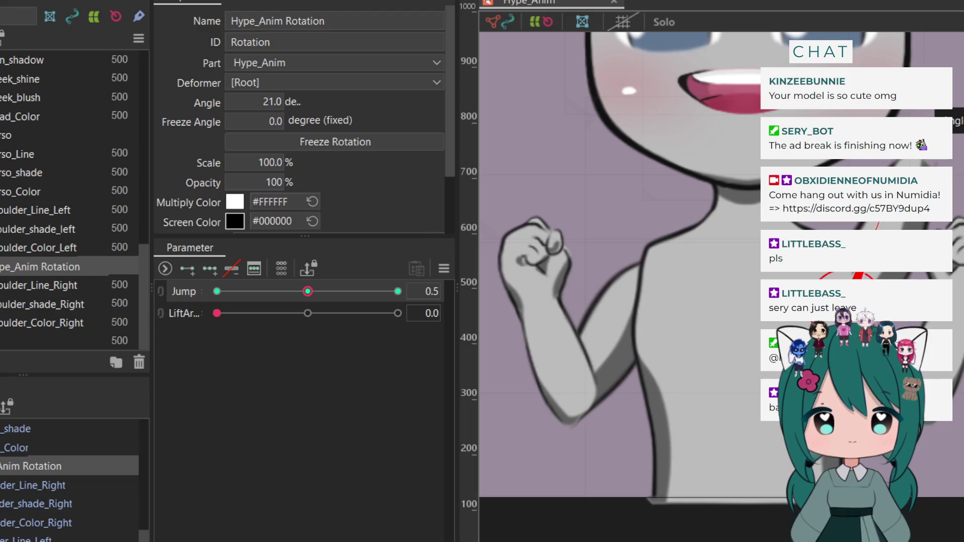
pyautogui.moveTo(308, 292); pyautogui.dragTo(228, 292)
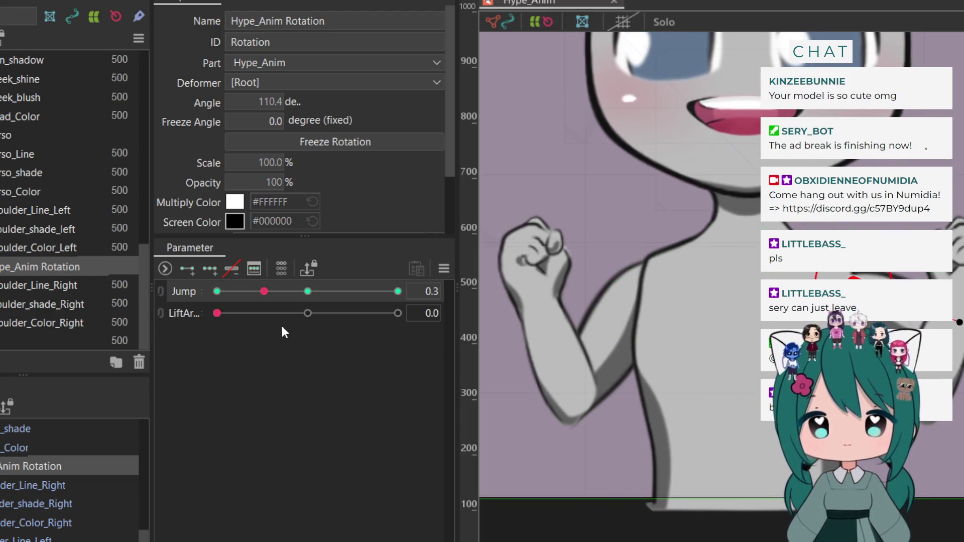
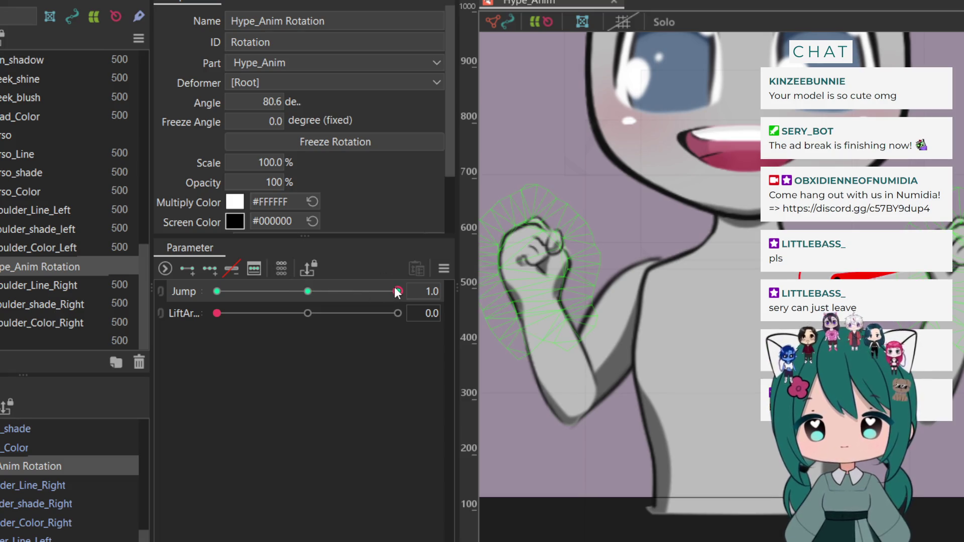
# Zoom out and scrub Jump through its keys to preview the arm raise, then select Shoulder_Line_Left
pyautogui.moveTo(398, 292)
pyautogui.mouseDown()
pyautogui.moveTo(186, 320)
pyautogui.moveTo(233, 324)
pyautogui.moveTo(310, 306)
pyautogui.moveTo(194, 332)
pyautogui.moveTo(398, 313)
pyautogui.moveTo(255, 340)
pyautogui.moveTo(240, 339)
pyautogui.moveTo(450, 324)
pyautogui.mouseUp()
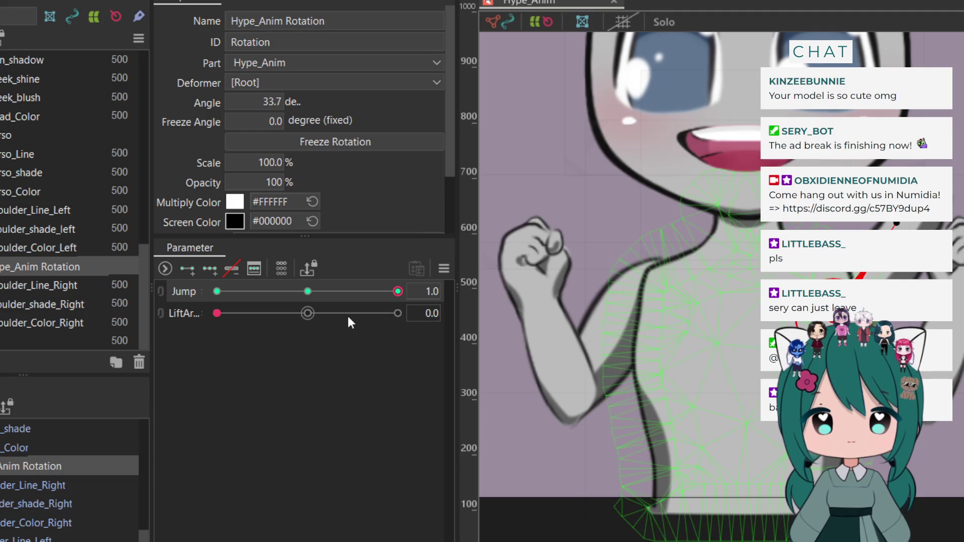
pyautogui.scroll(-3, 714, 332)
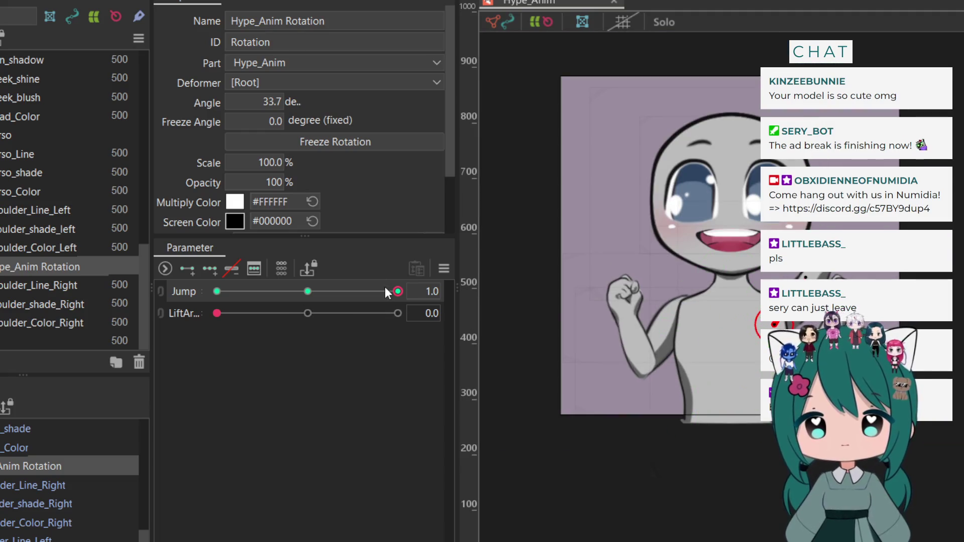
pyautogui.click(377, 291)
pyautogui.moveTo(376, 293)
pyautogui.mouseDown()
pyautogui.moveTo(252, 302)
pyautogui.moveTo(216, 316)
pyautogui.moveTo(402, 315)
pyautogui.moveTo(153, 333)
pyautogui.mouseUp()
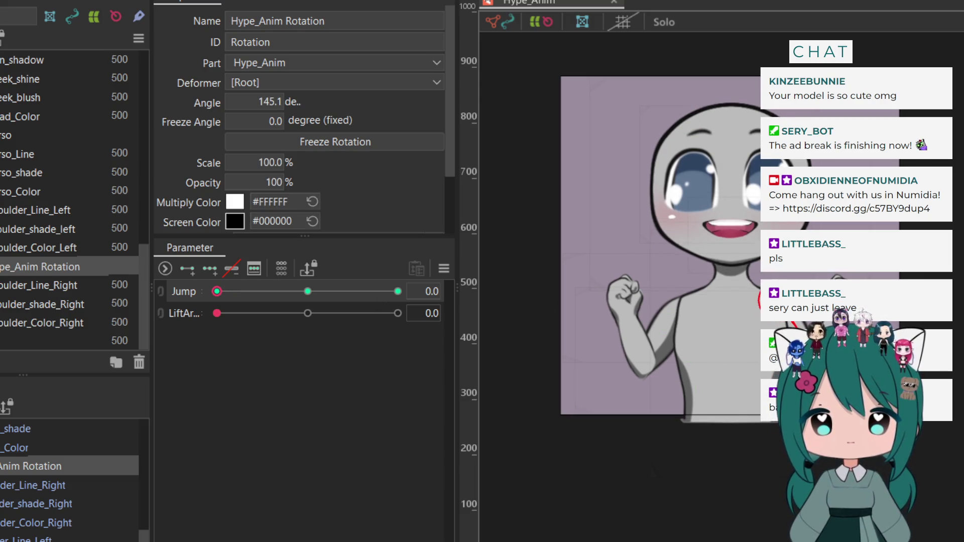
pyautogui.moveTo(221, 292); pyautogui.dragTo(263, 290)
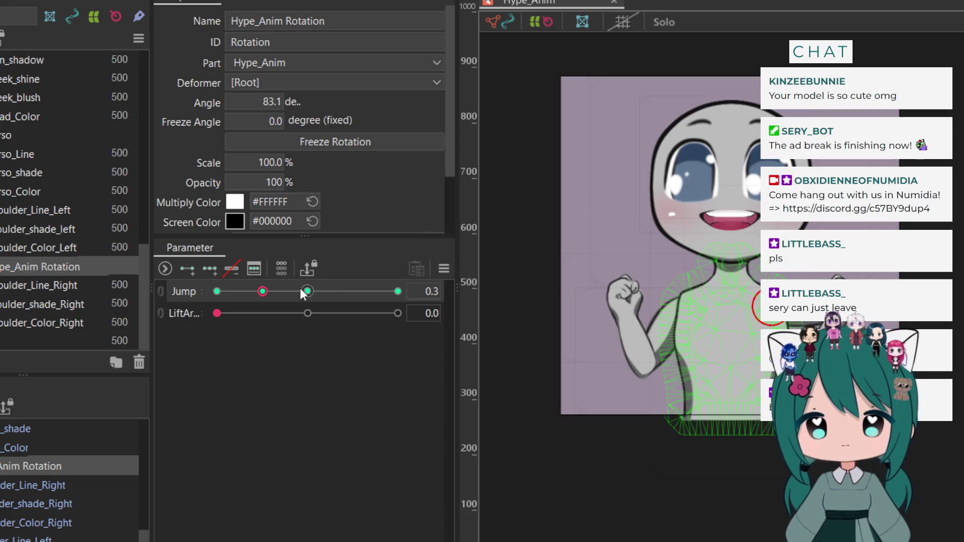
pyautogui.moveTo(303, 293)
pyautogui.mouseDown()
pyautogui.moveTo(320, 291)
pyautogui.moveTo(182, 309)
pyautogui.moveTo(393, 290)
pyautogui.moveTo(433, 277)
pyautogui.moveTo(400, 291)
pyautogui.moveTo(197, 273)
pyautogui.mouseUp()
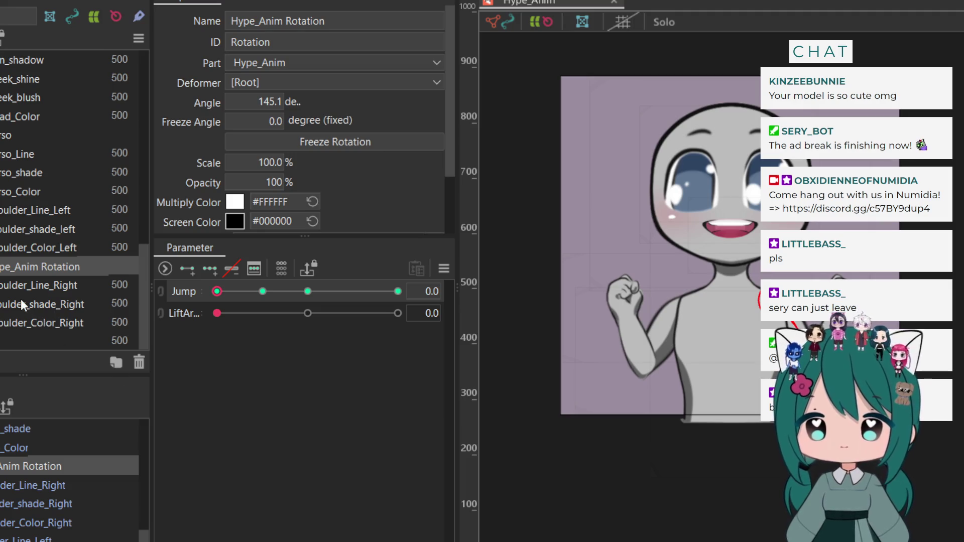
pyautogui.click(7, 210)
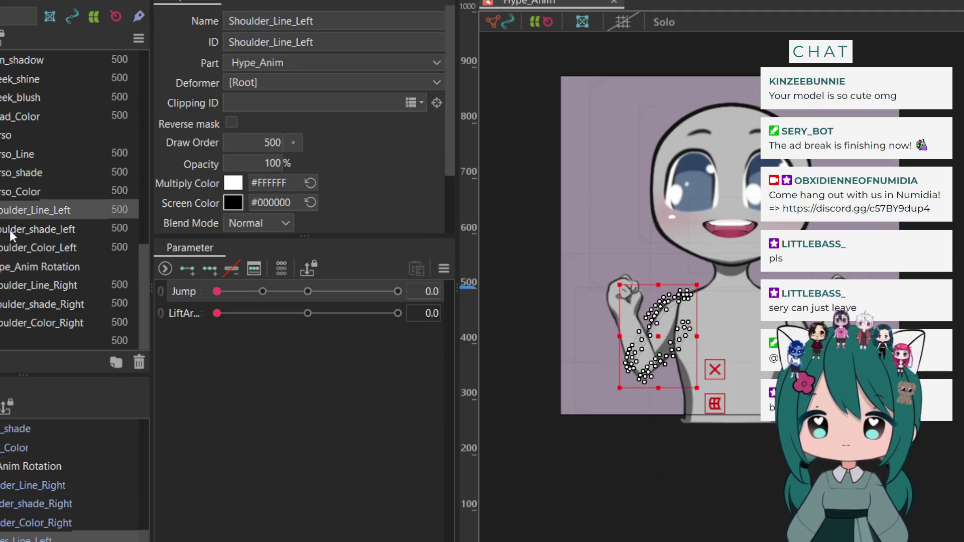
# With the three left shoulder layers selected, create rotation deformer Hype_Anim Rotation2 at the shoulder
pyautogui.keyDown('ctrl'); pyautogui.click(10, 230); pyautogui.keyUp('ctrl')
pyautogui.keyDown('ctrl'); pyautogui.click(12, 248); pyautogui.keyUp('ctrl')
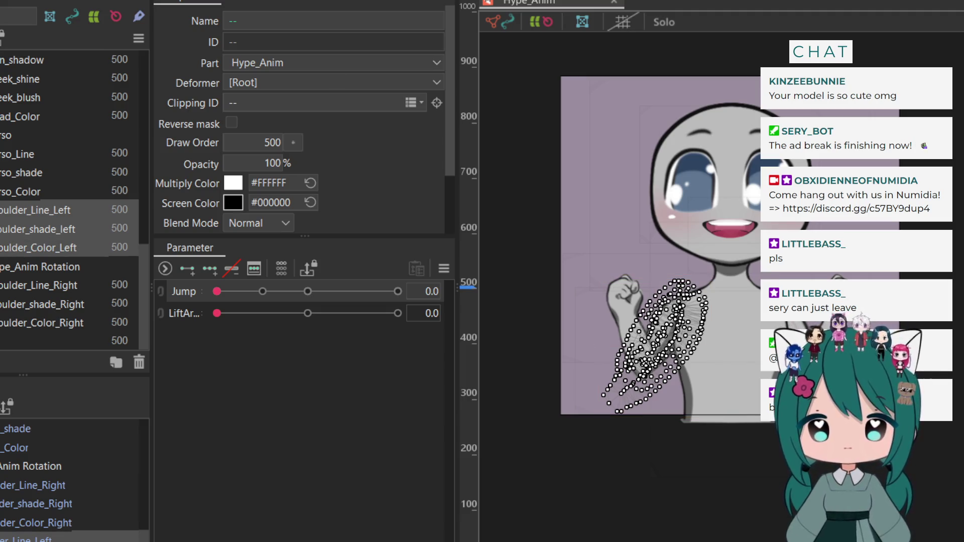
pyautogui.moveTo(685, 310); pyautogui.dragTo(649, 360)
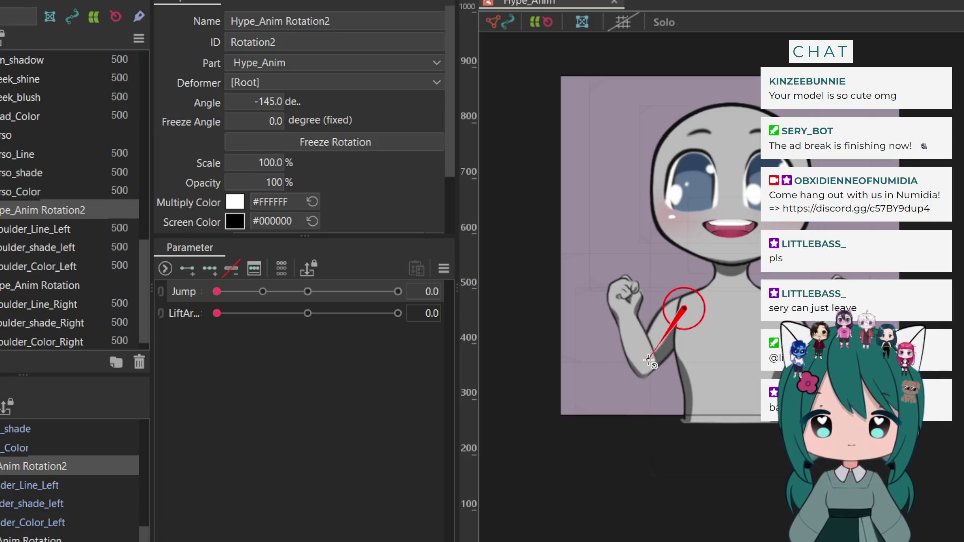
# Move Shoulder_Line_Left, shade and color layers under Hype_Anim Rotation2 and add three Jump keys
pyautogui.click(11, 230)
pyautogui.keyDown('ctrl'); pyautogui.click(16, 247); pyautogui.keyUp('ctrl')
pyautogui.keyDown('ctrl'); pyautogui.click(15, 265); pyautogui.keyUp('ctrl')
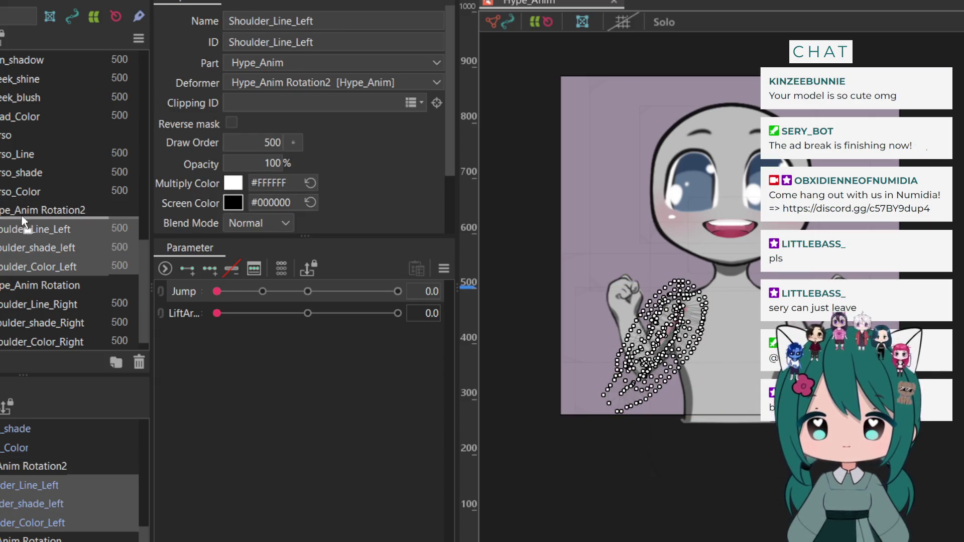
pyautogui.moveTo(21, 209); pyautogui.dragTo(21, 210)
pyautogui.click(21, 229)
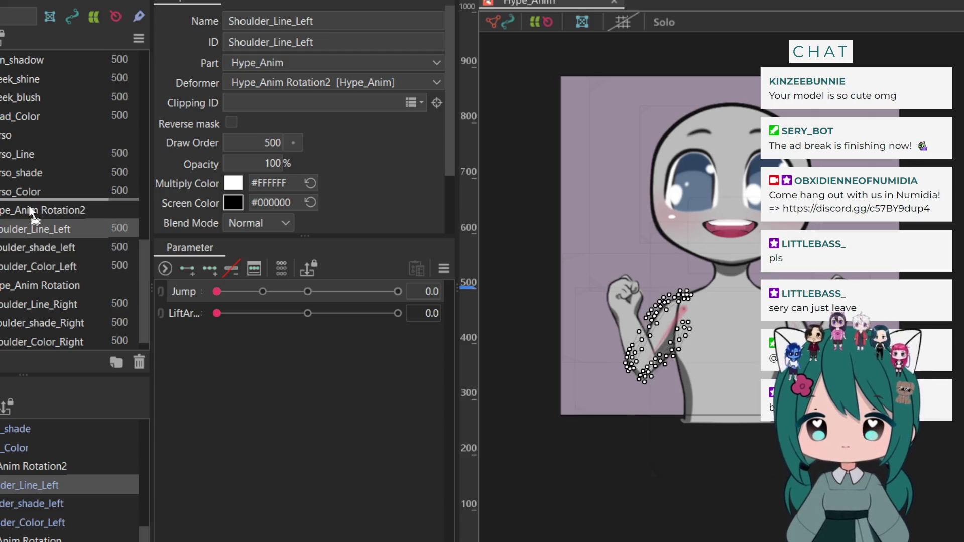
pyautogui.click(31, 211)
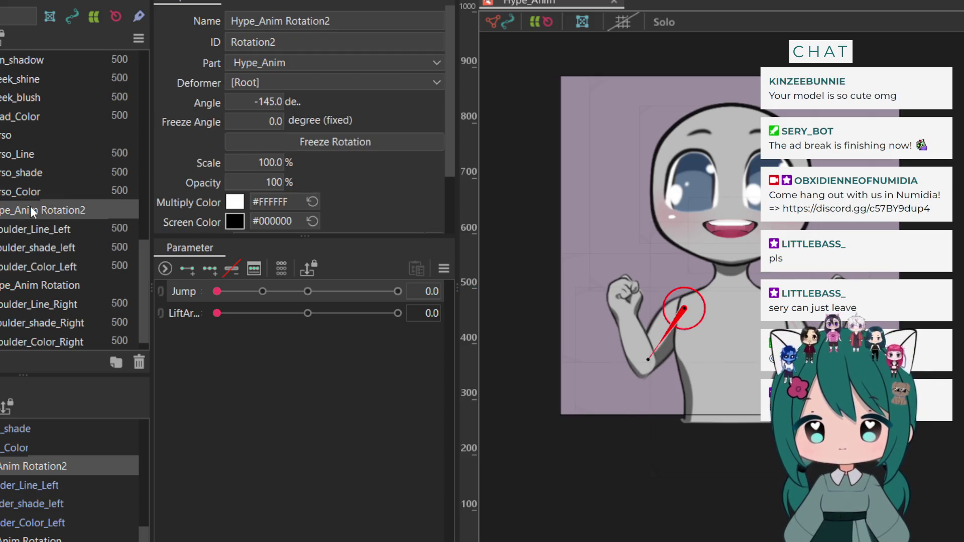
pyautogui.click(209, 268)
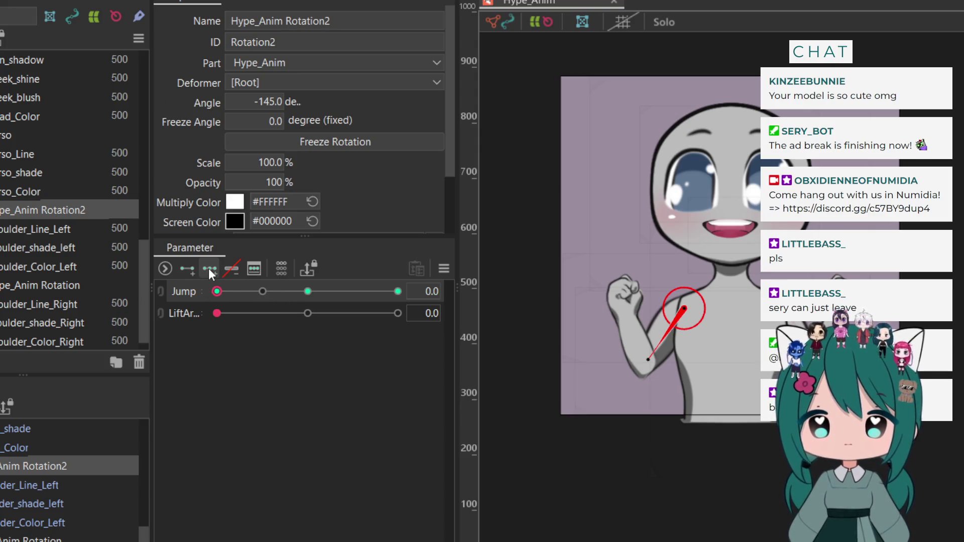
# At Jump 0.5, swing the left arm upward and move Rotation2's pivot lower on the shoulder
pyautogui.click(265, 292)
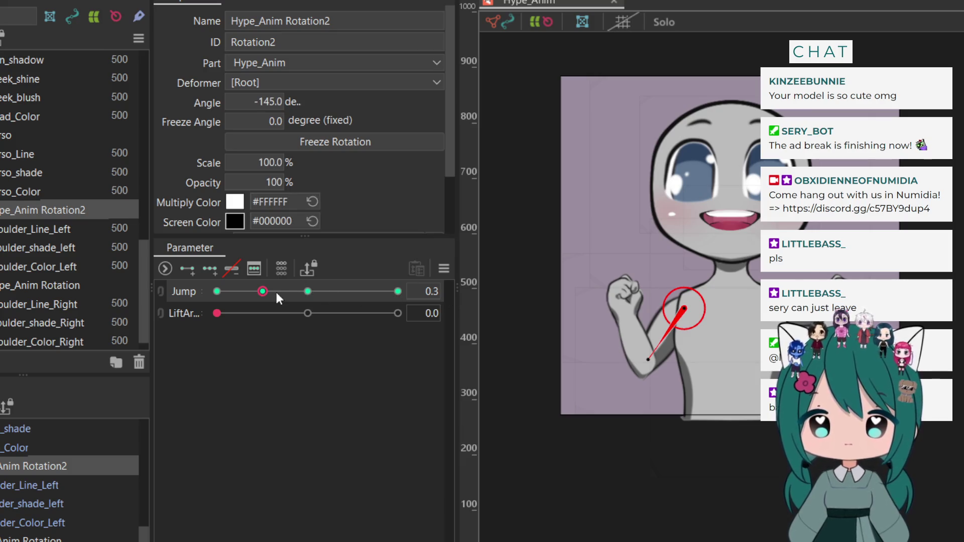
pyautogui.doubleClick(263, 293)
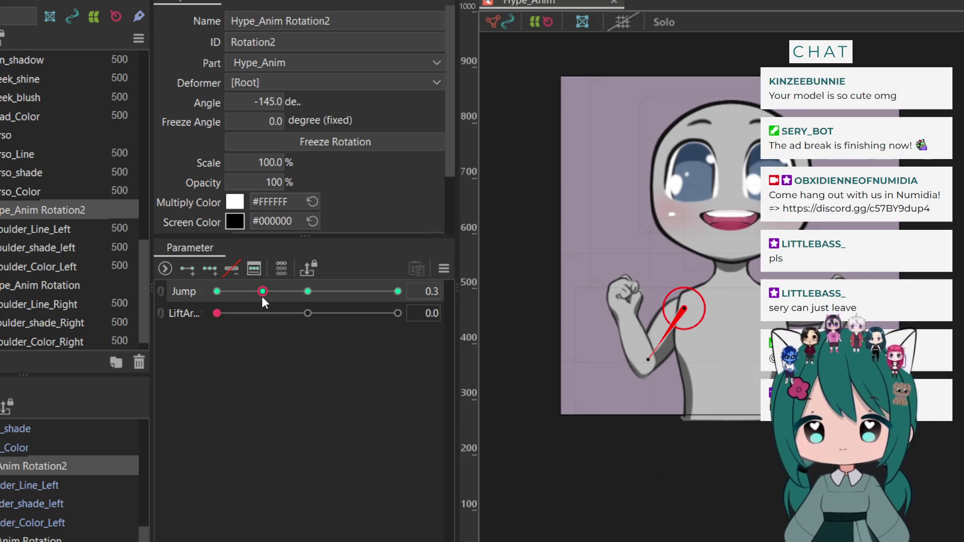
pyautogui.click(262, 291)
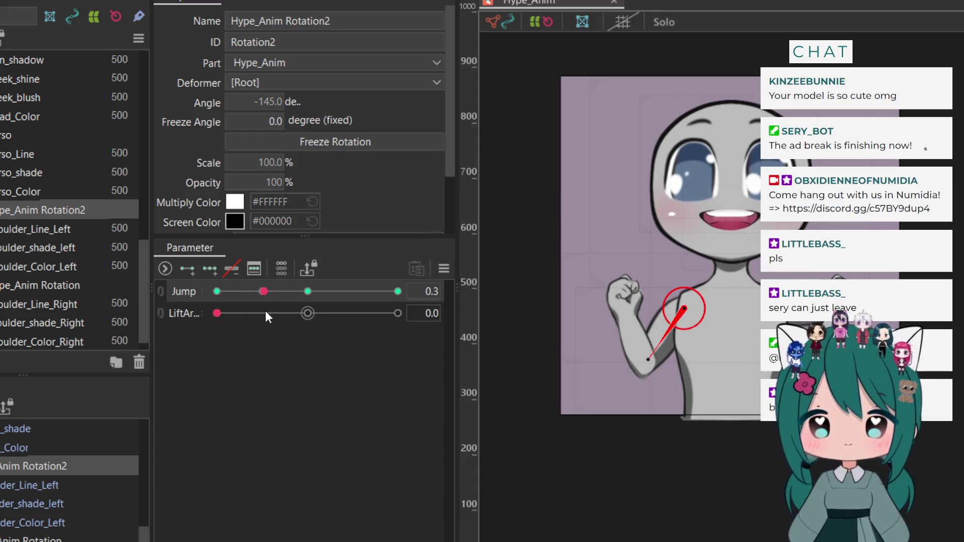
pyautogui.moveTo(266, 312); pyautogui.dragTo(307, 306)
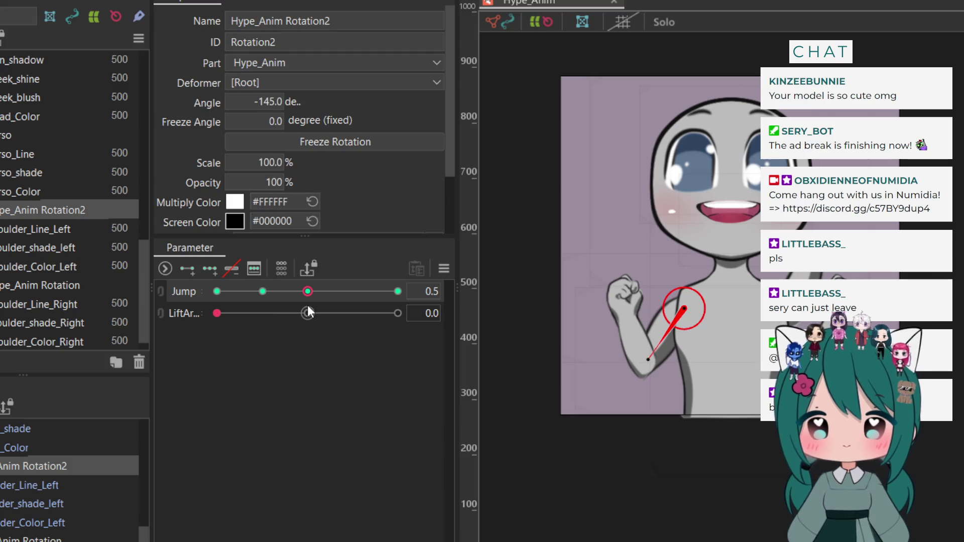
pyautogui.click(645, 358)
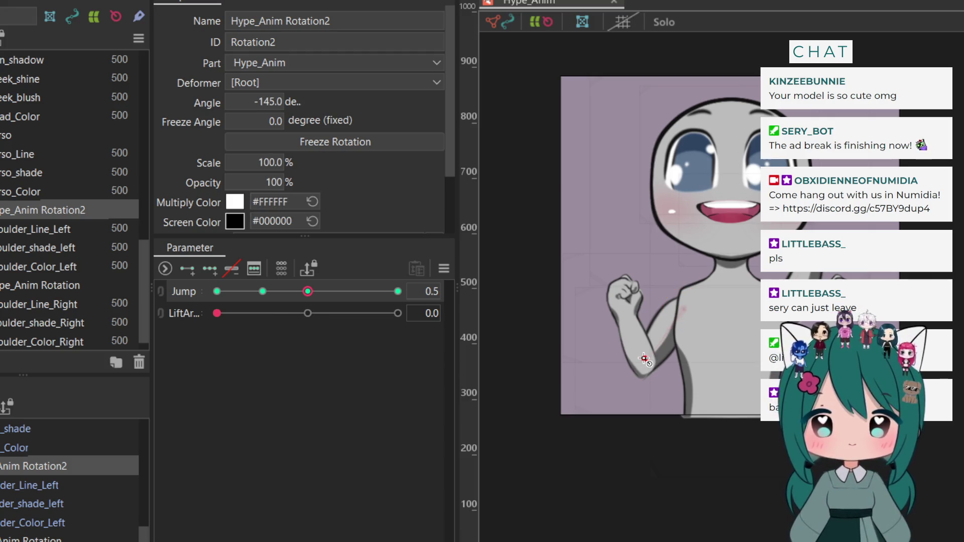
pyautogui.hotkey('ctrl', 'z')
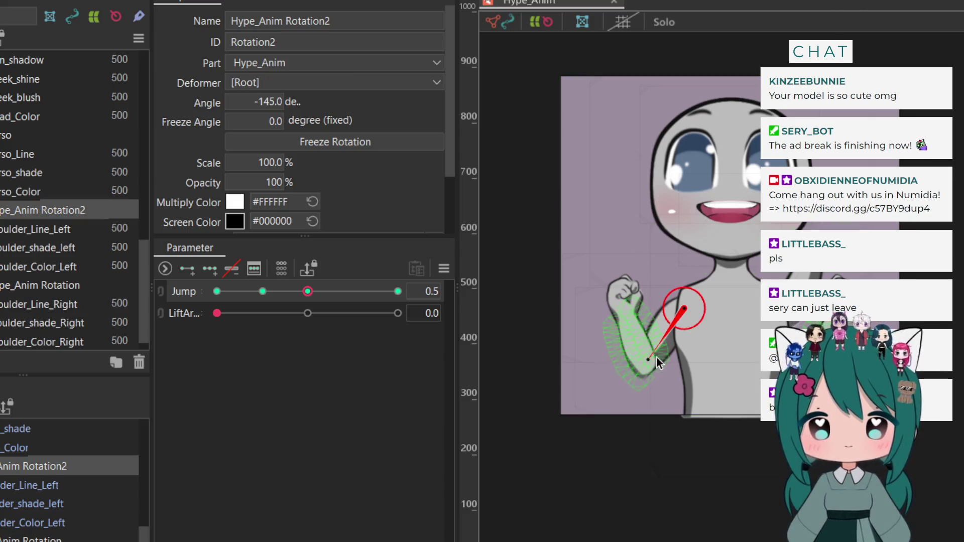
pyautogui.moveTo(646, 360)
pyautogui.mouseDown()
pyautogui.moveTo(634, 347)
pyautogui.moveTo(633, 271)
pyautogui.moveTo(654, 260)
pyautogui.mouseUp()
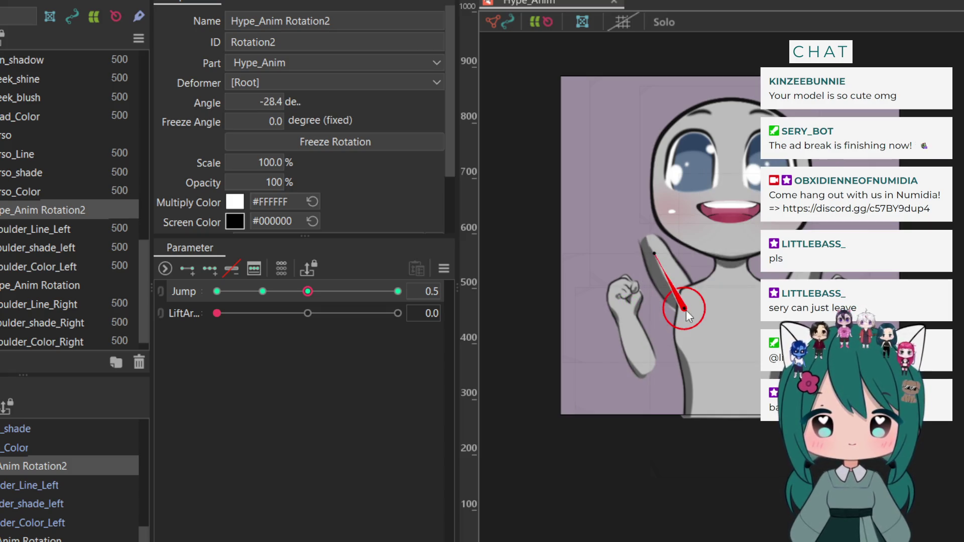
pyautogui.moveTo(686, 310); pyautogui.dragTo(687, 327)
pyautogui.moveTo(654, 266); pyautogui.dragTo(654, 265)
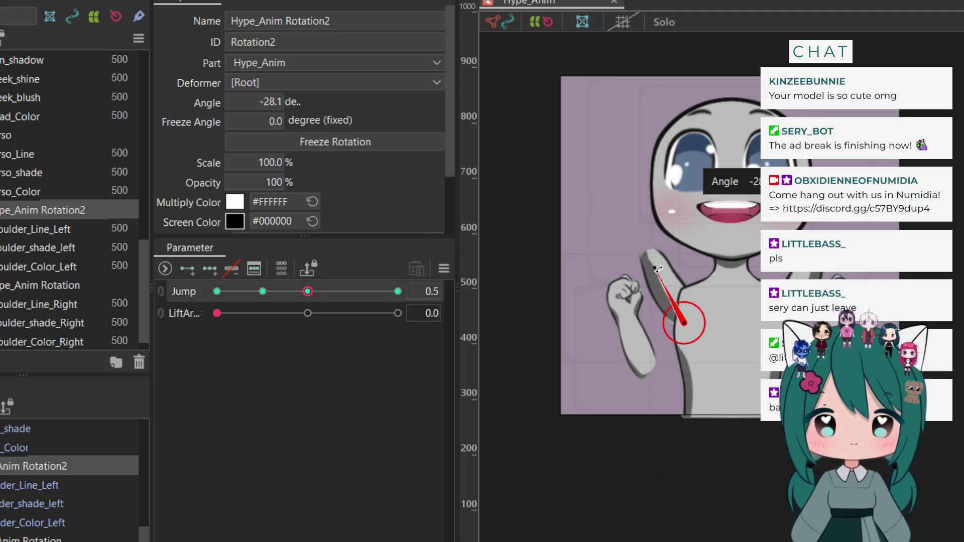
pyautogui.moveTo(690, 331); pyautogui.dragTo(683, 329)
# Raise the arm to about -77.8° at the Jump 0.3 key, then scrub to preview
pyautogui.moveTo(301, 291); pyautogui.dragTo(261, 299)
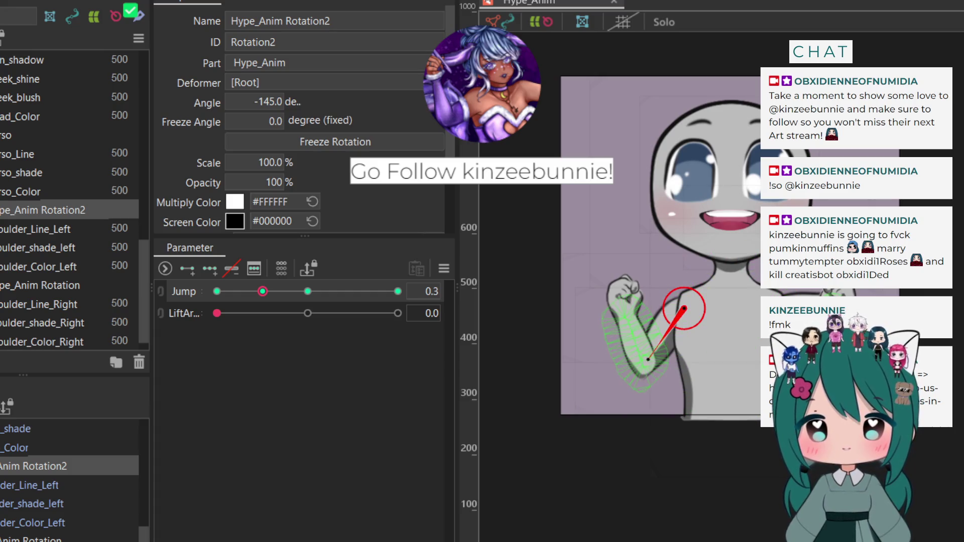
pyautogui.moveTo(683, 308); pyautogui.dragTo(699, 320)
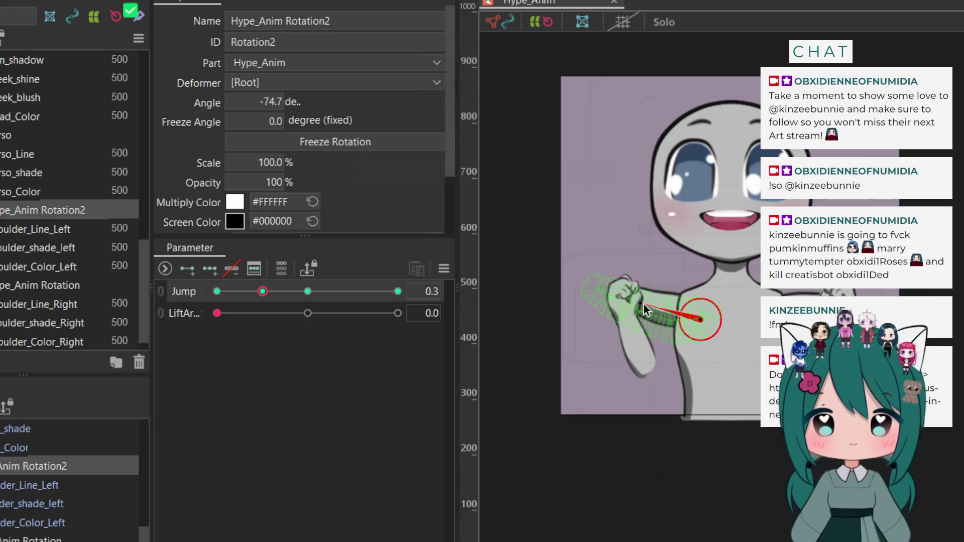
pyautogui.moveTo(638, 300); pyautogui.dragTo(637, 297)
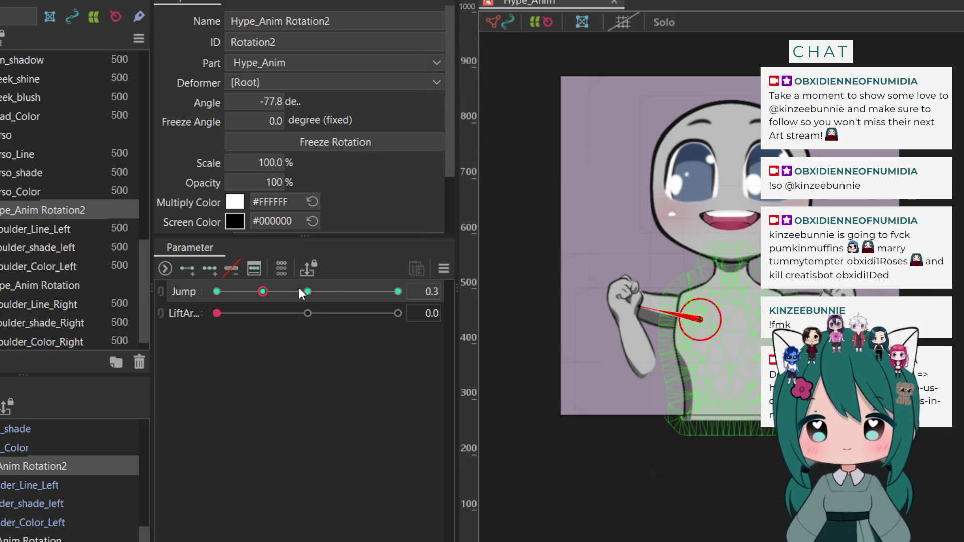
pyautogui.click(224, 291)
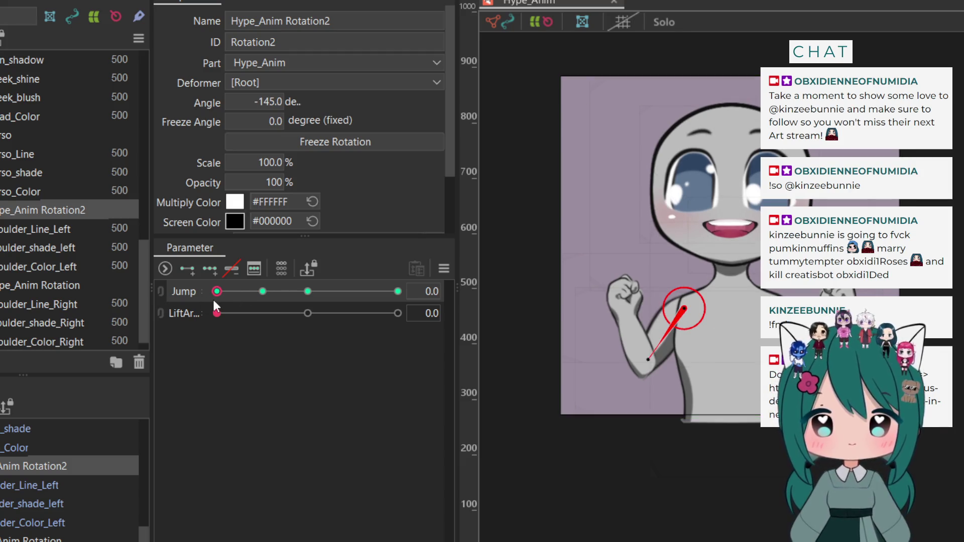
pyautogui.moveTo(213, 299); pyautogui.dragTo(420, 303)
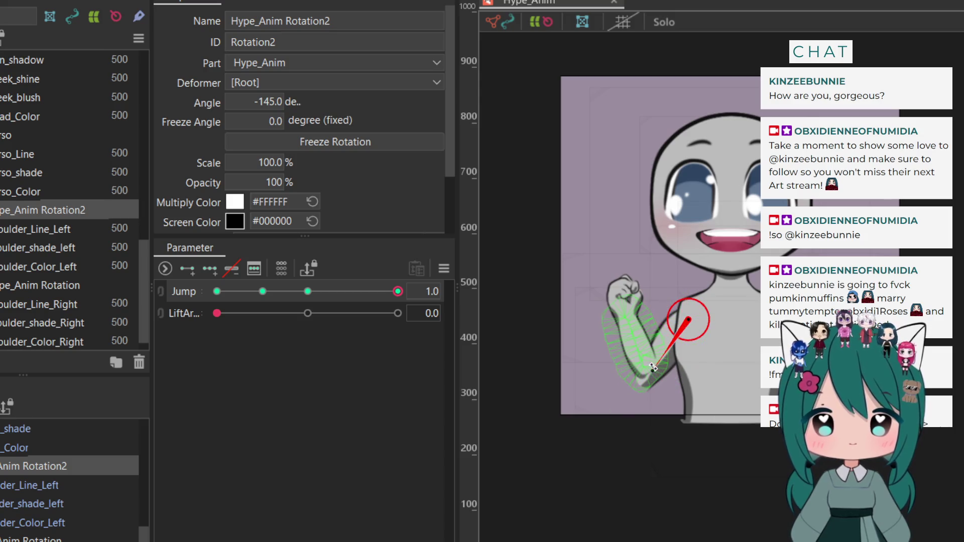
# Rotate the arm up to about -30.3° at Jump 1.0, then check it at 0.0 and 0.2
pyautogui.moveTo(649, 369)
pyautogui.mouseDown()
pyautogui.moveTo(643, 314)
pyautogui.moveTo(671, 261)
pyautogui.moveTo(681, 328)
pyautogui.mouseUp()
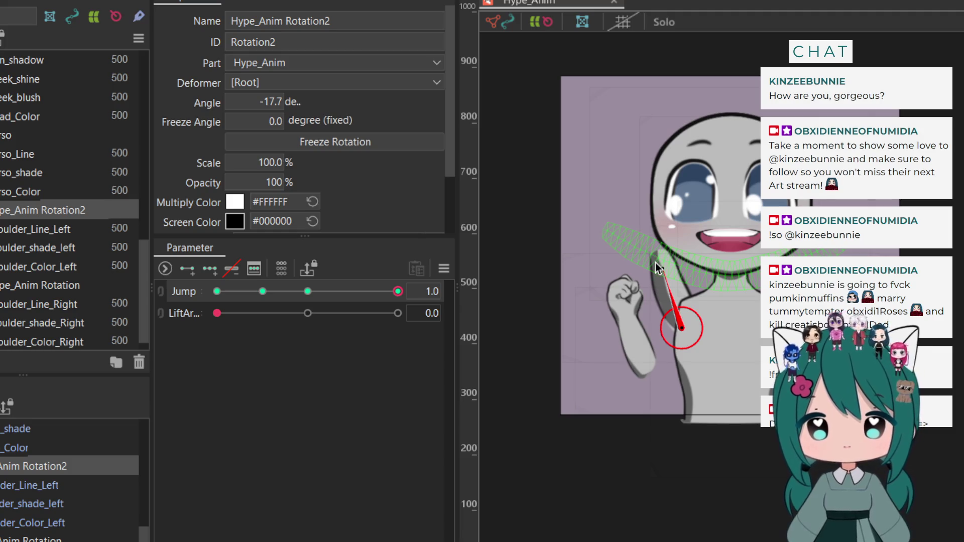
pyautogui.moveTo(659, 267); pyautogui.dragTo(651, 273)
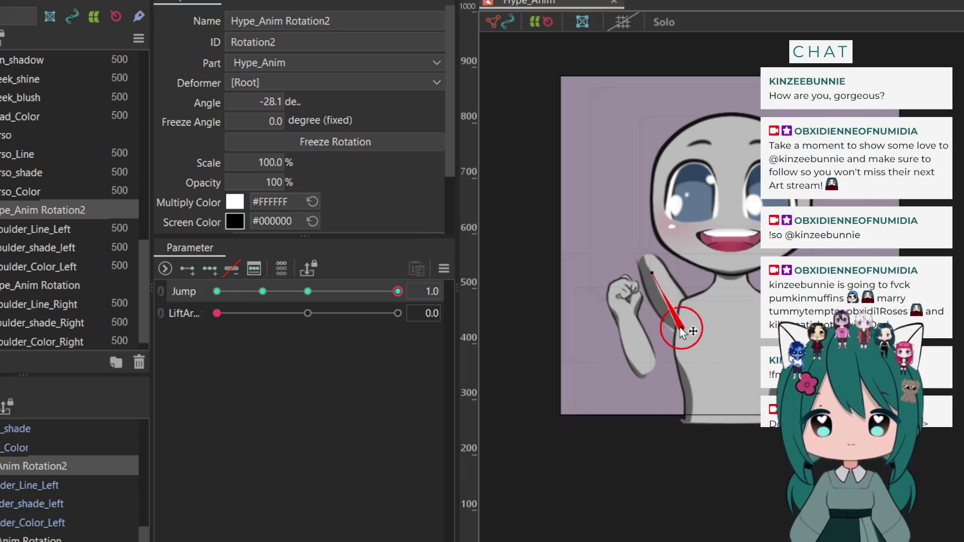
pyautogui.moveTo(682, 331); pyautogui.dragTo(682, 338)
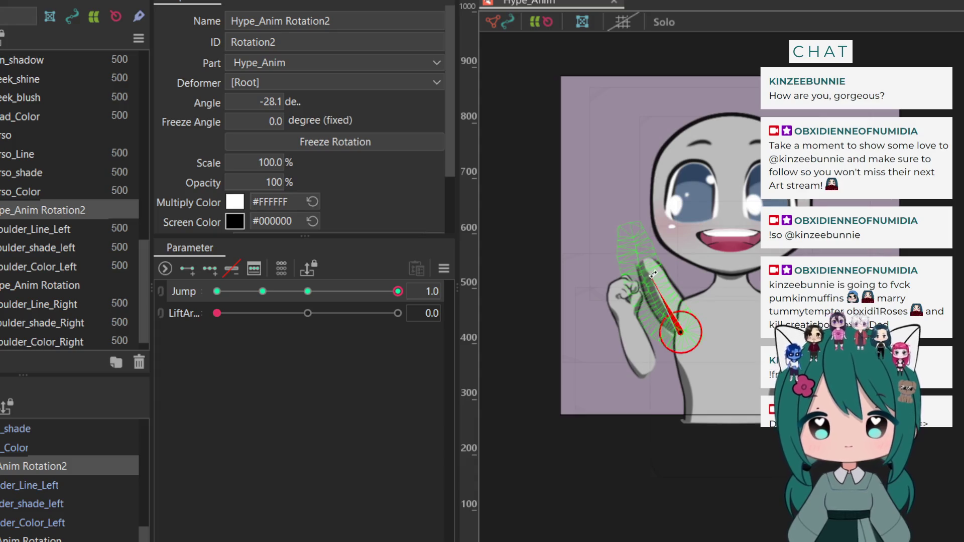
pyautogui.moveTo(652, 274); pyautogui.dragTo(649, 271)
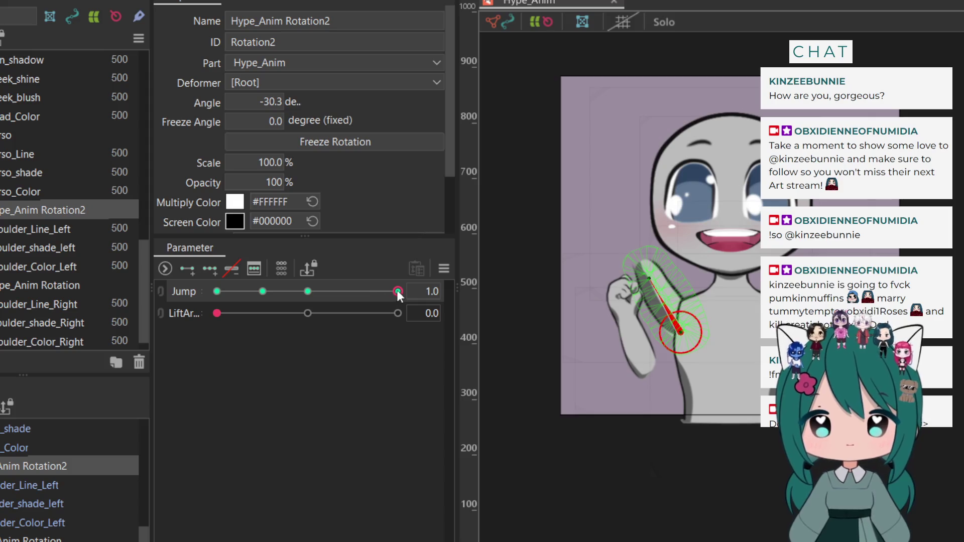
pyautogui.moveTo(396, 290); pyautogui.dragTo(119, 334)
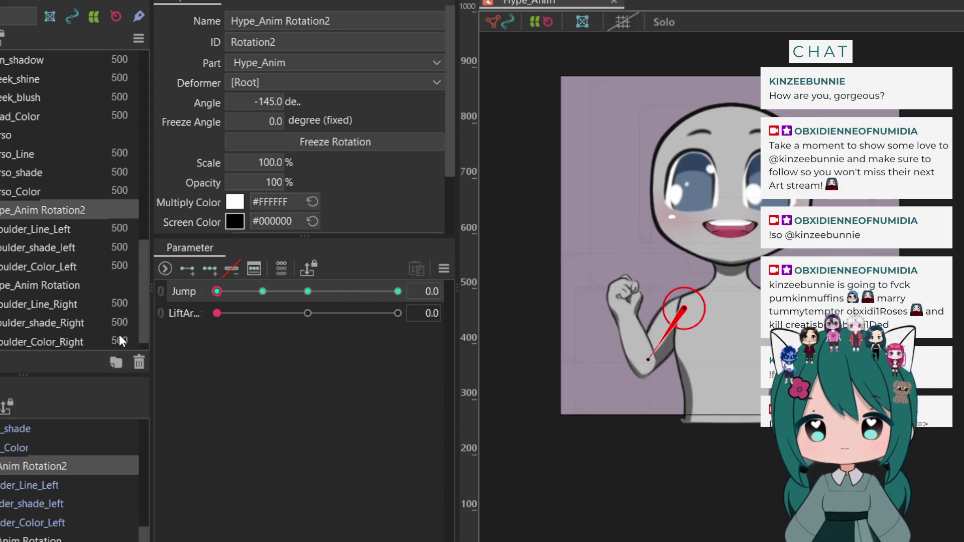
pyautogui.moveTo(212, 330); pyautogui.dragTo(259, 323)
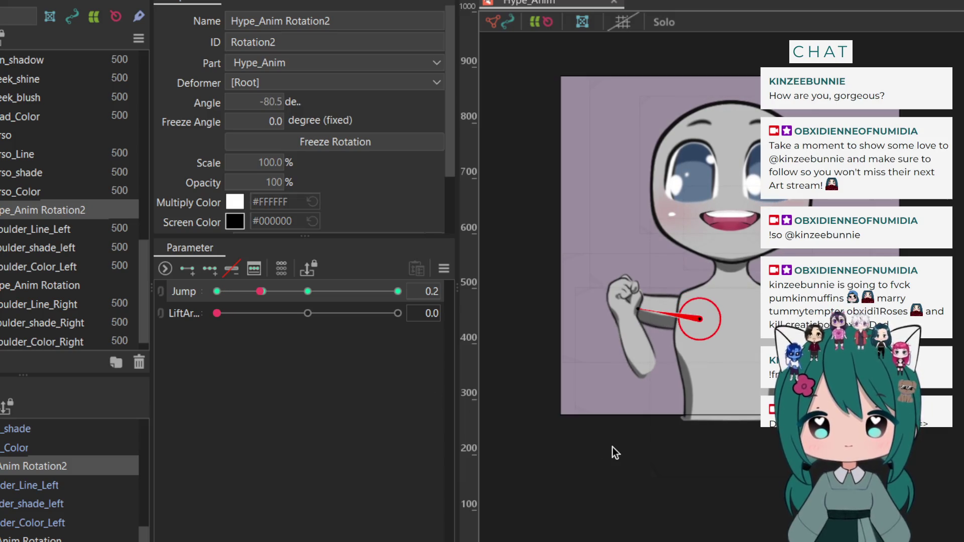
# Reselect Hype_Anim Rotation2 and scrub Jump around 0.3 to 0.4 to verify the arm motion
pyautogui.click(612, 446)
pyautogui.moveTo(260, 290)
pyautogui.mouseDown()
pyautogui.moveTo(399, 291)
pyautogui.moveTo(197, 285)
pyautogui.moveTo(305, 280)
pyautogui.moveTo(264, 293)
pyautogui.mouseUp()
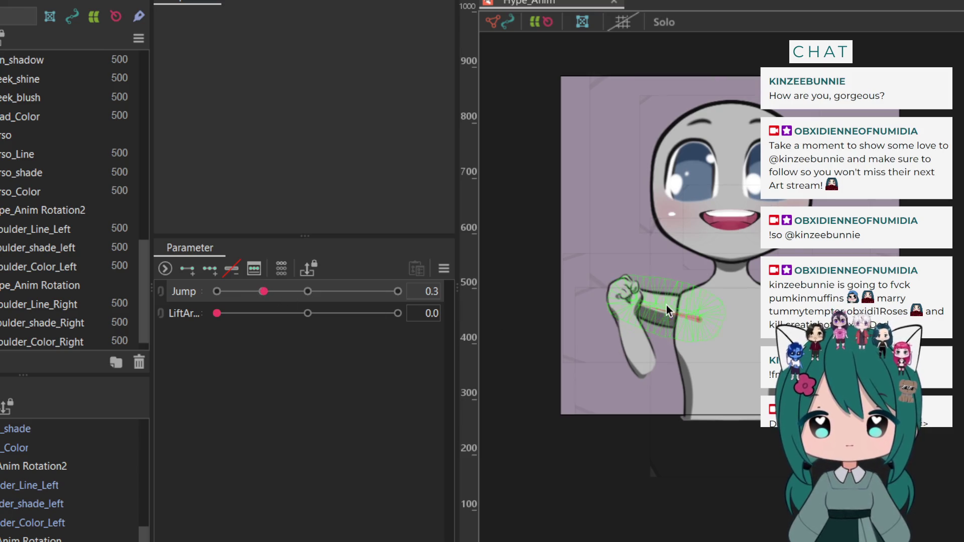
pyautogui.click(2, 285)
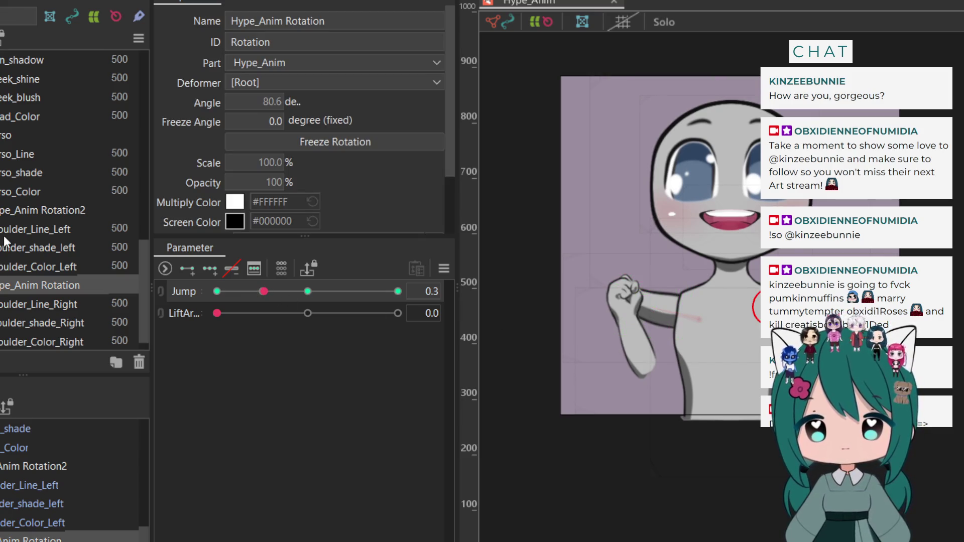
pyautogui.click(5, 211)
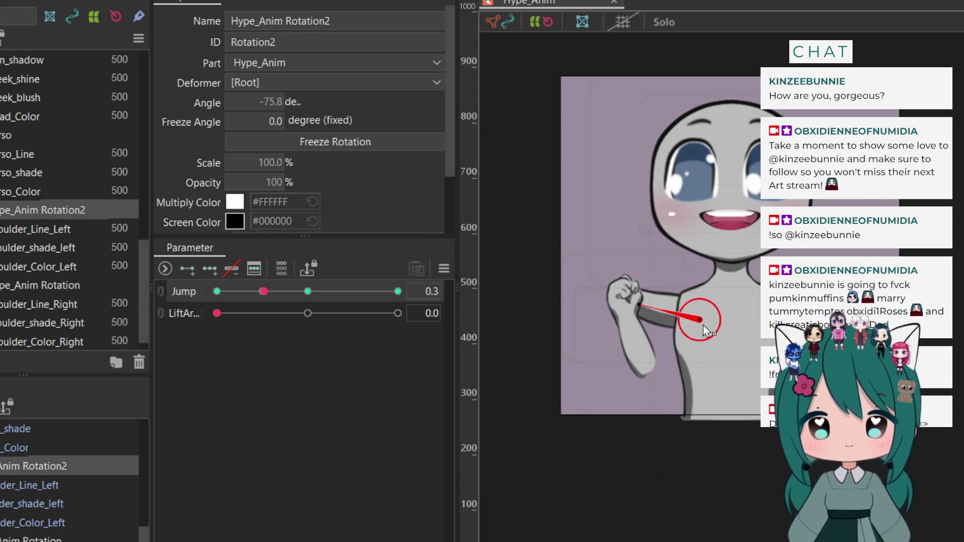
pyautogui.click(263, 291)
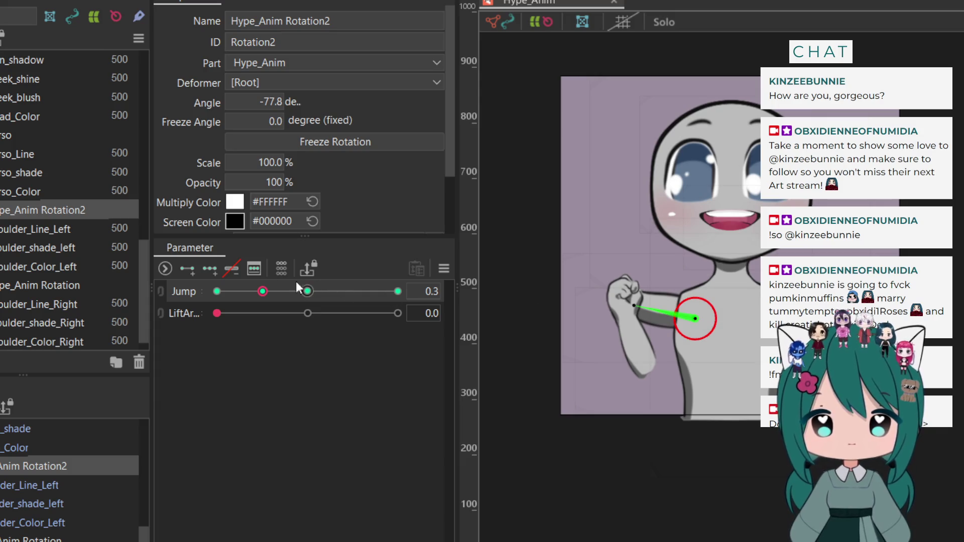
pyautogui.moveTo(266, 291)
pyautogui.mouseDown()
pyautogui.moveTo(421, 289)
pyautogui.moveTo(152, 309)
pyautogui.moveTo(423, 303)
pyautogui.moveTo(188, 296)
pyautogui.mouseUp()
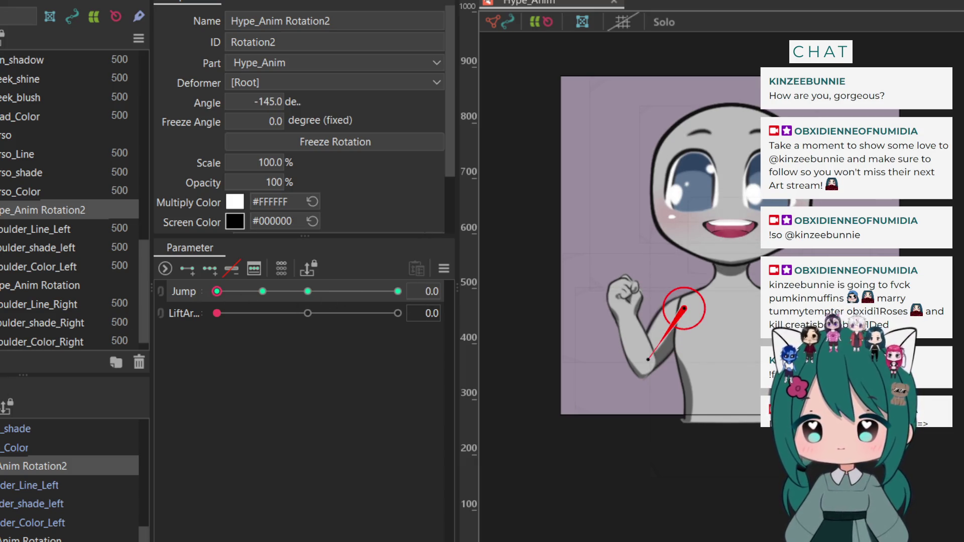
# Select the ForeArms warp deformer and delete its LiftArms parameter, leaving only Jump
pyautogui.scroll(-1, 10, 258)
pyautogui.scroll(3, 37, 495)
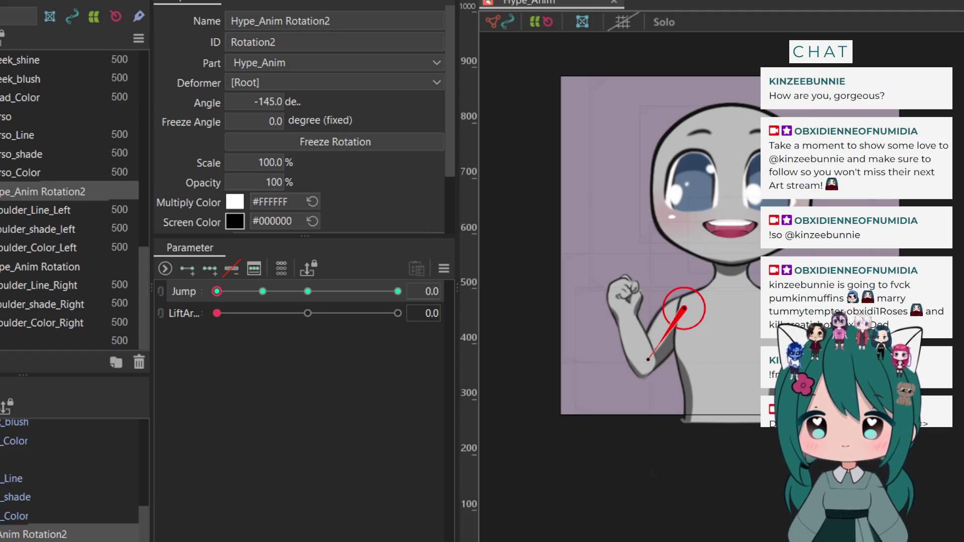
pyautogui.scroll(1, 71, 479)
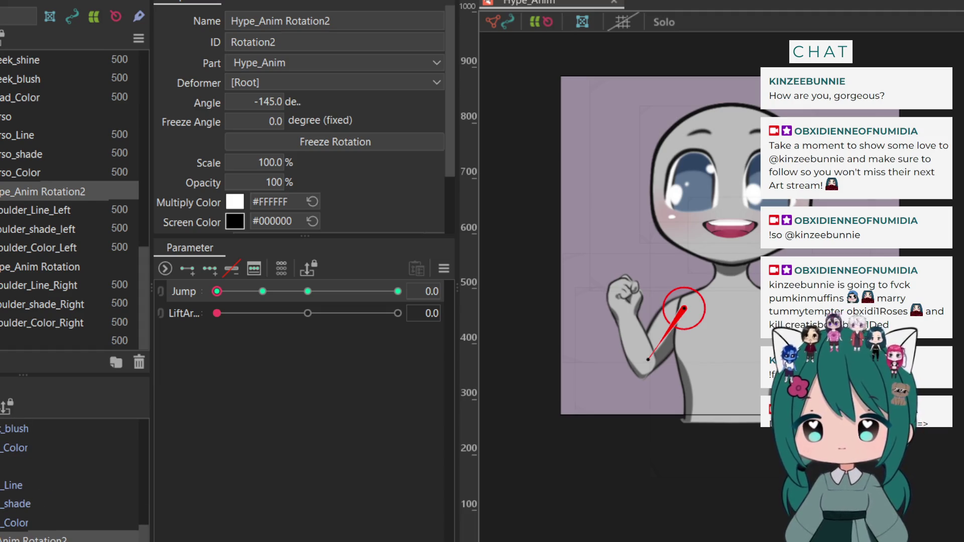
pyautogui.scroll(5, 70, 477)
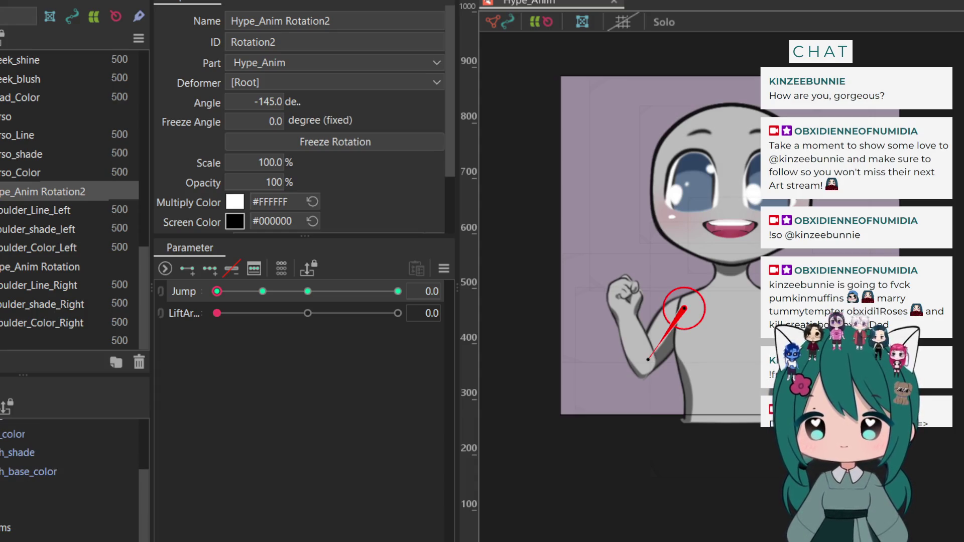
pyautogui.click(50, 527)
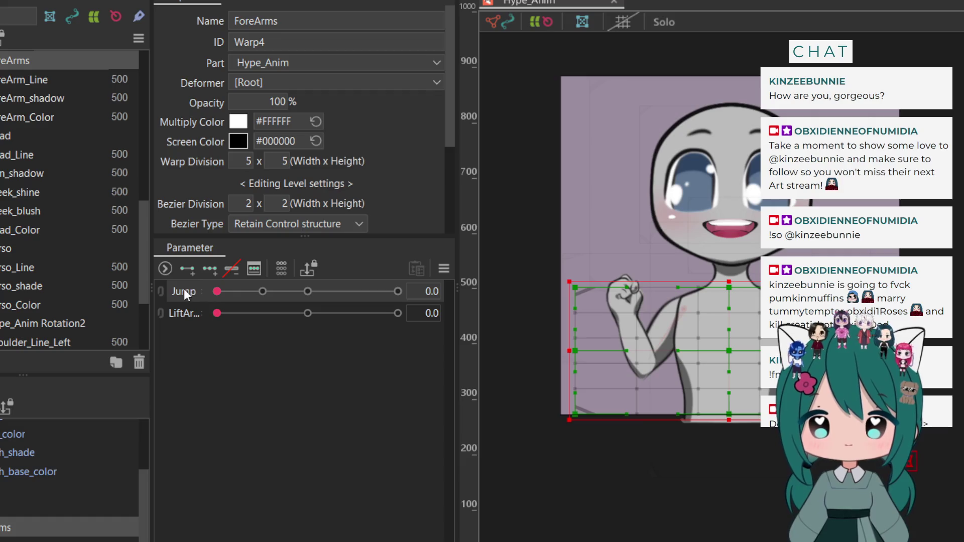
pyautogui.click(186, 315)
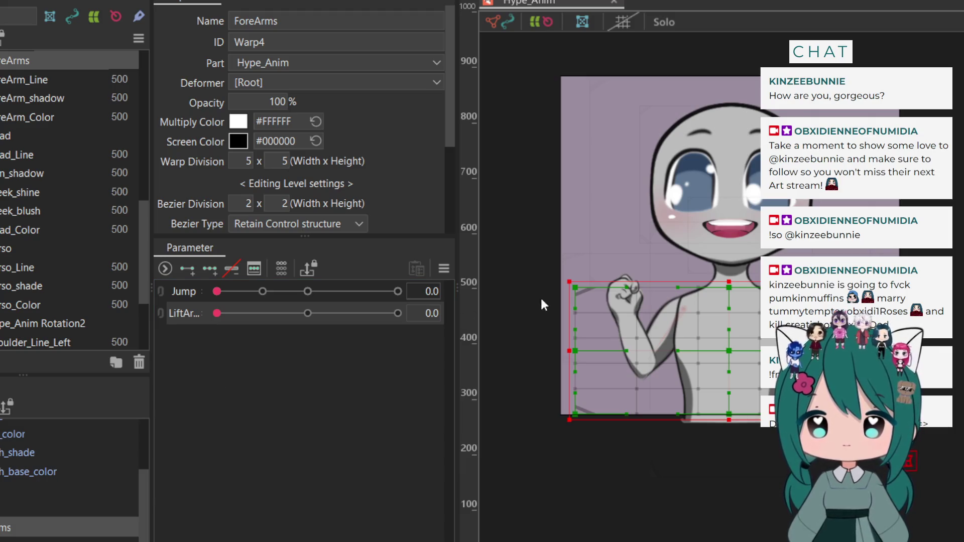
pyautogui.press('Delete')
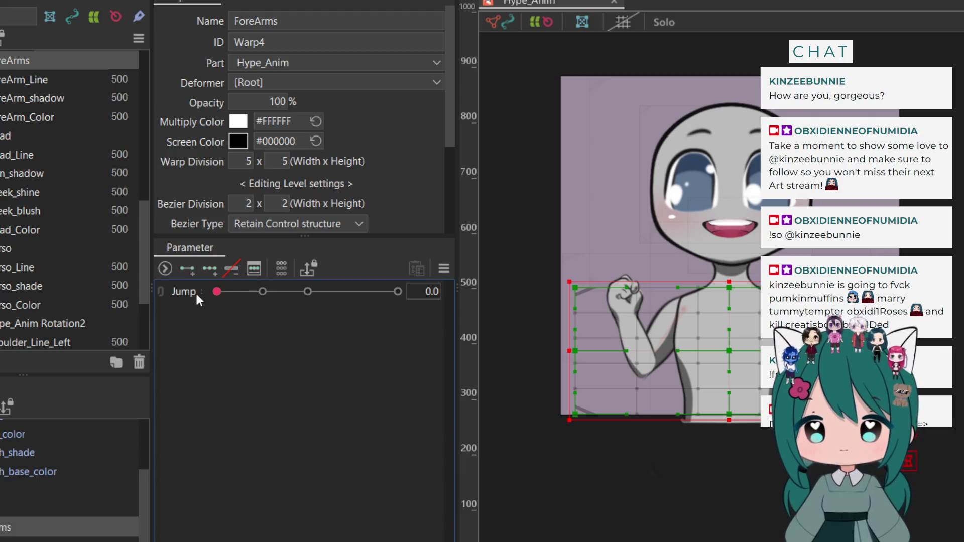
# Add three Jump keys to ForeArms and raise the warp six arrow-steps up at Jump 0.5
pyautogui.click(196, 290)
pyautogui.click(211, 268)
pyautogui.moveTo(216, 290); pyautogui.dragTo(308, 293)
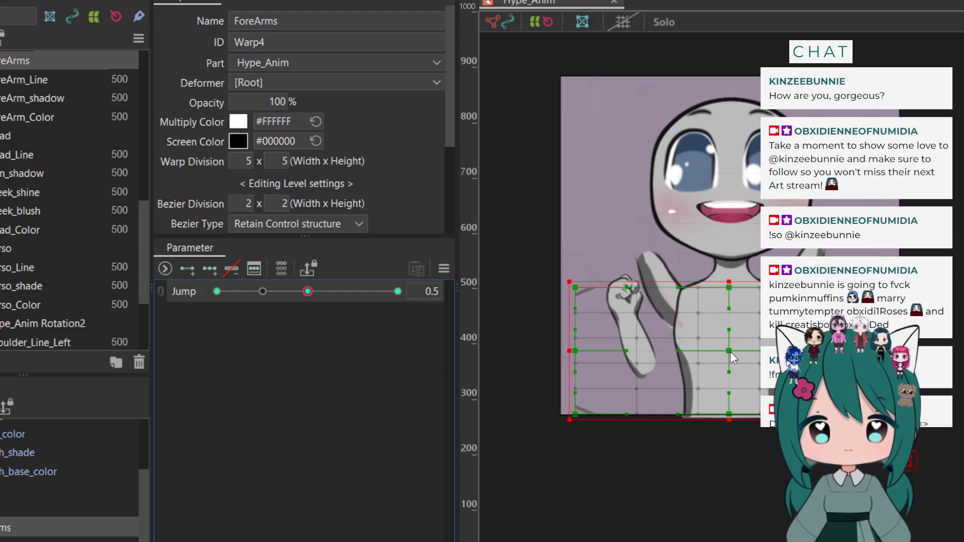
pyautogui.press('Up')
pyautogui.press('Up')
pyautogui.press('Up')
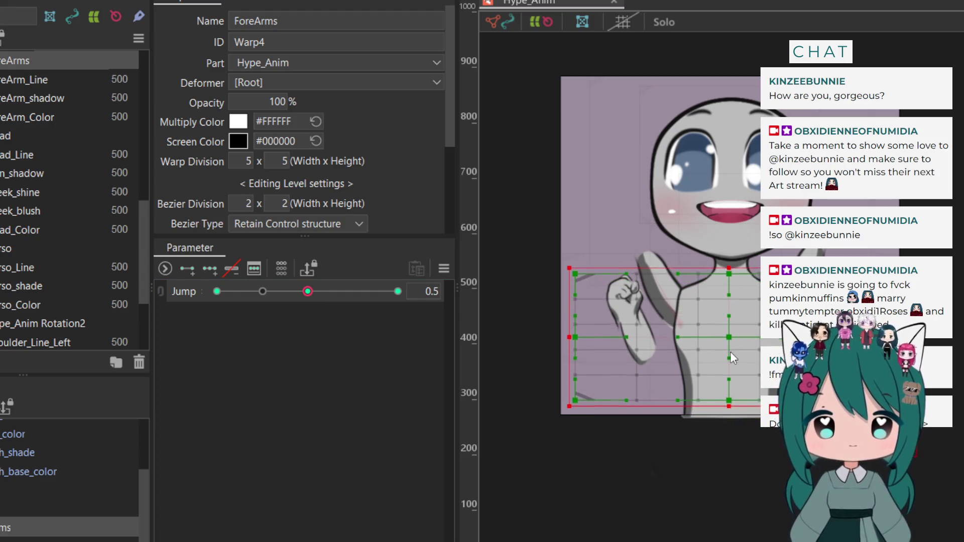
pyautogui.press('Up')
pyautogui.press('Up')
pyautogui.press('Up')
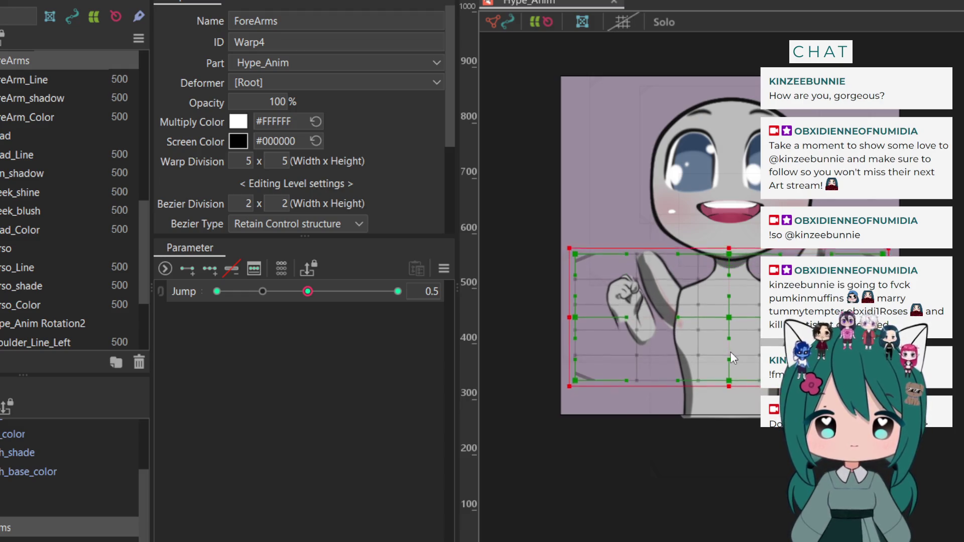
pyautogui.press('Up')
pyautogui.press('Up')
pyautogui.press('Up')
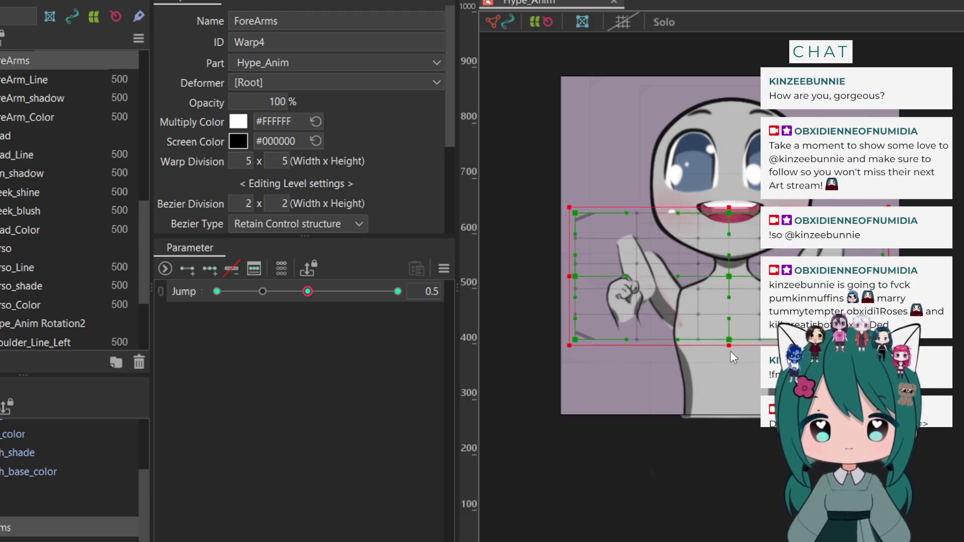
pyautogui.press('Up')
pyautogui.press('Up')
pyautogui.press('Up')
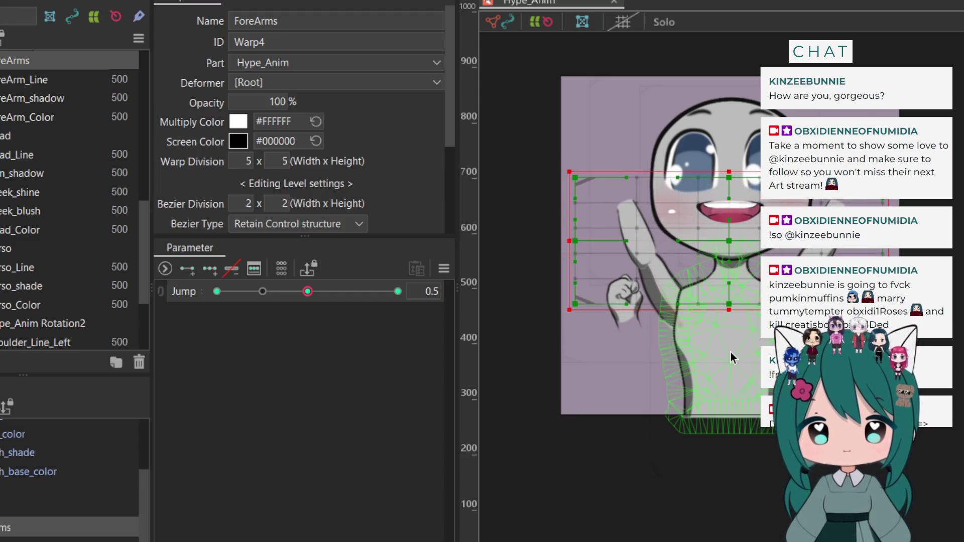
pyautogui.press('Up')
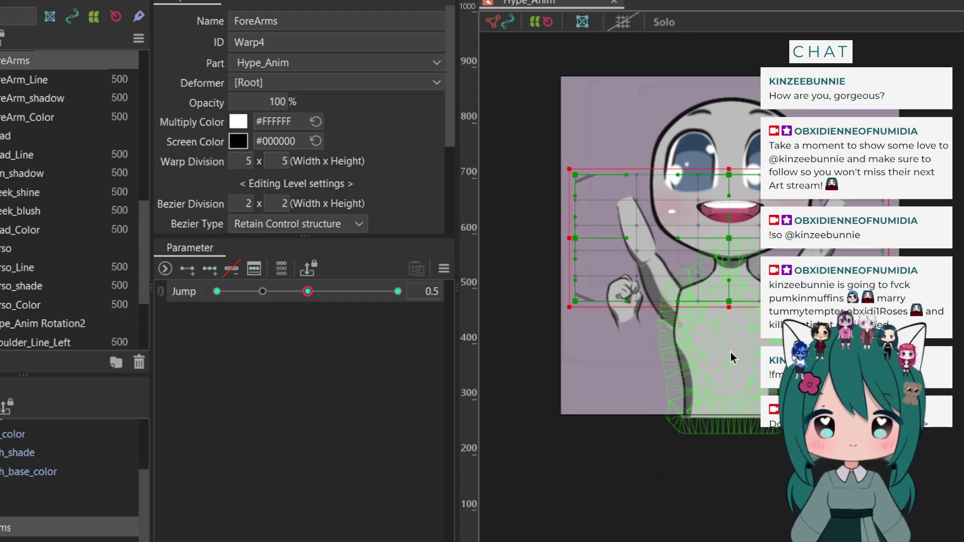
pyautogui.press('Up')
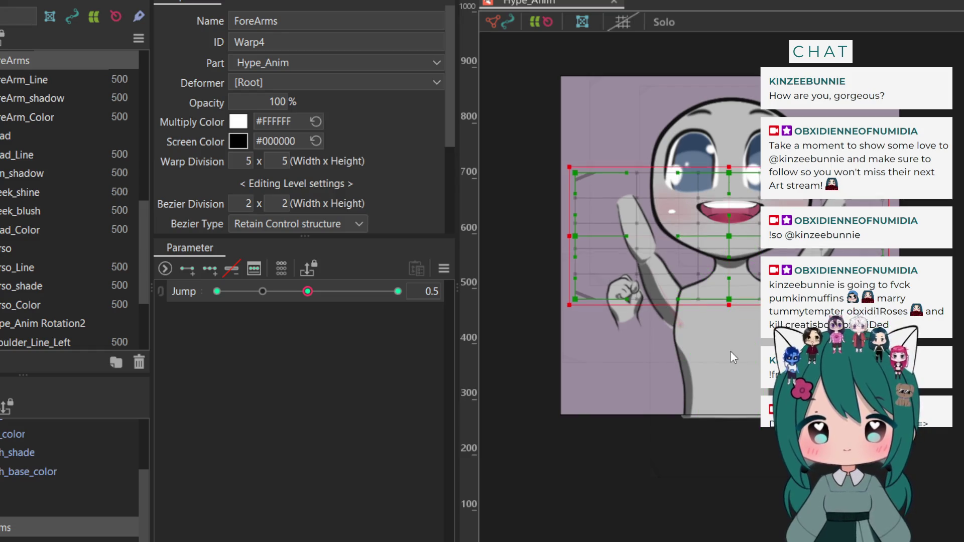
# At Jump 0.3, nudge the fist's warp points one step left
pyautogui.moveTo(308, 293)
pyautogui.mouseDown()
pyautogui.moveTo(245, 296)
pyautogui.moveTo(260, 311)
pyautogui.moveTo(263, 294)
pyautogui.mouseUp()
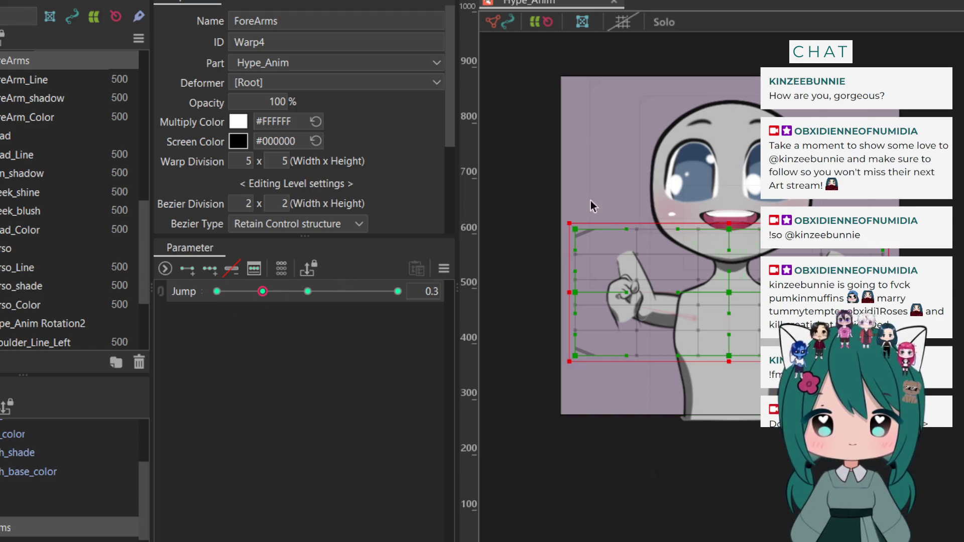
pyautogui.click(697, 392)
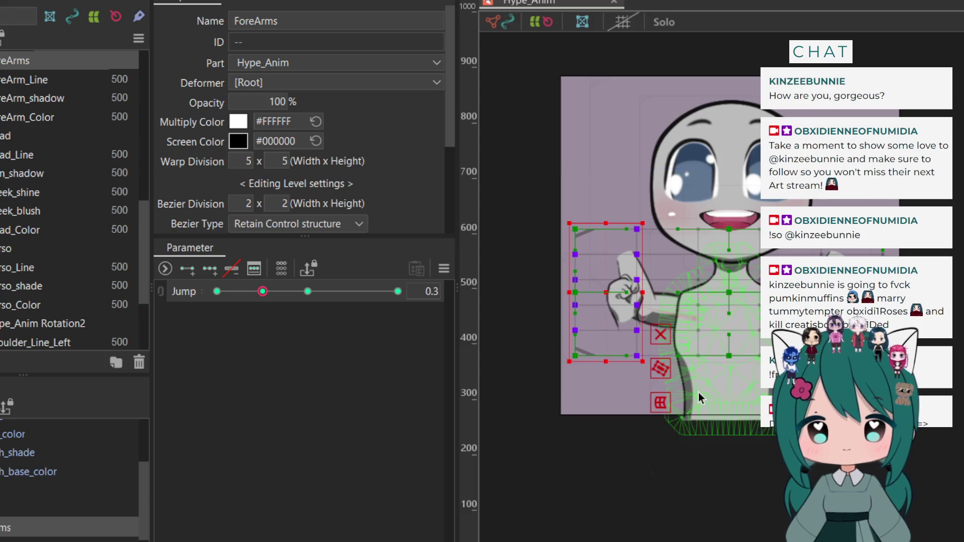
pyautogui.press('Left')
pyautogui.press('Left')
pyautogui.press('Left')
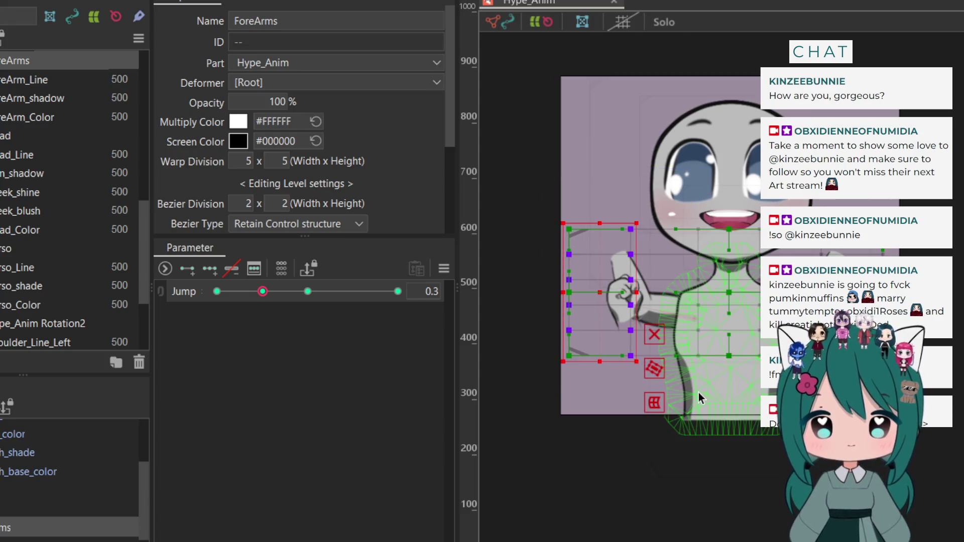
pyautogui.press('Escape')
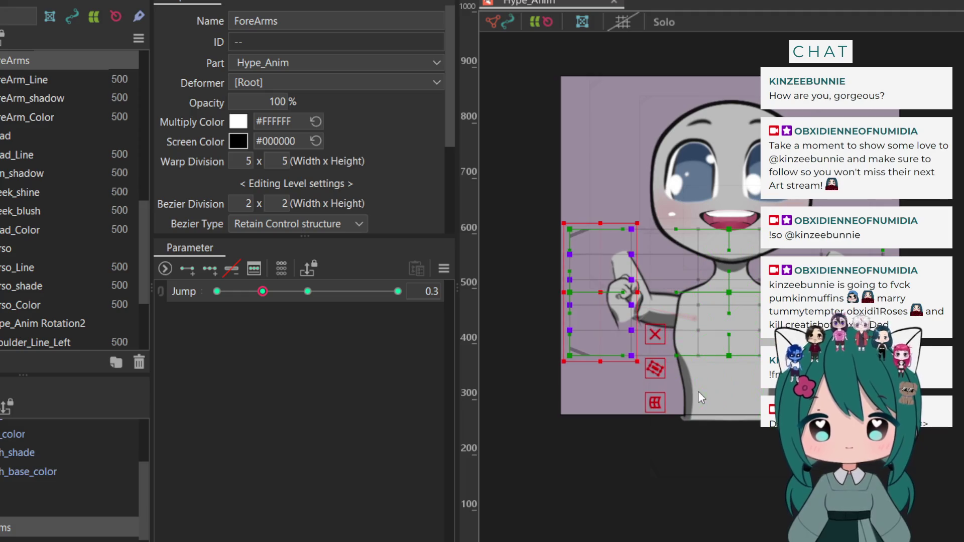